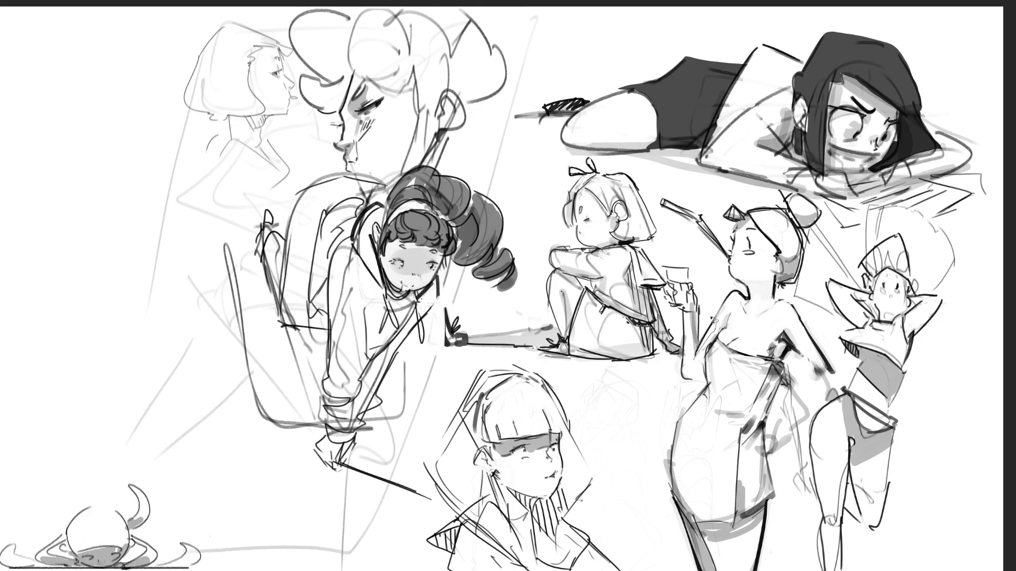
# Lasso the woman's raised glass and hand and shift them slightly upward.
pyautogui.moveTo(683, 258)
pyautogui.mouseDown()
pyautogui.moveTo(668, 273)
pyautogui.moveTo(691, 390)
pyautogui.moveTo(680, 386)
pyautogui.mouseUp()
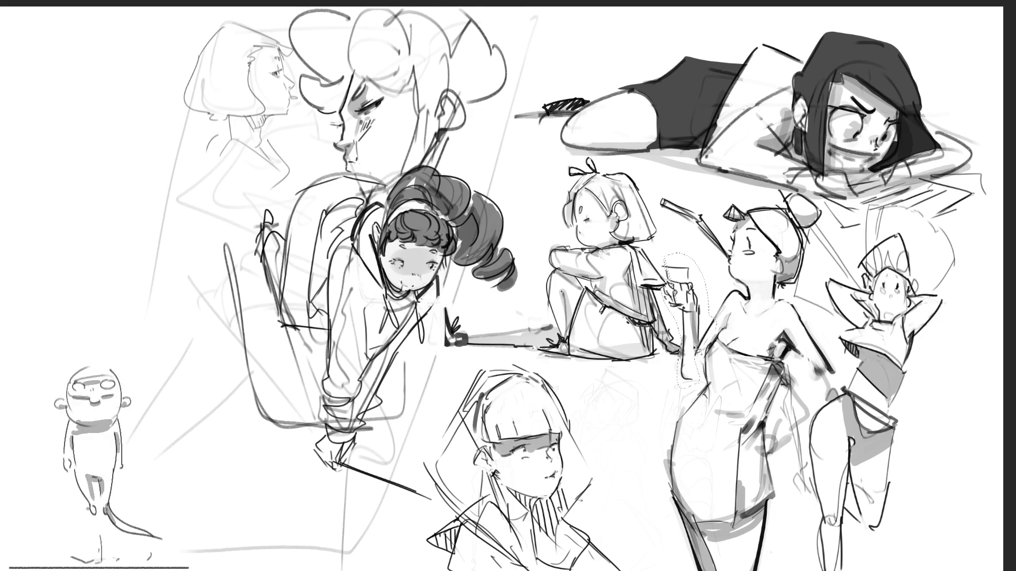
pyautogui.moveTo(720, 284); pyautogui.dragTo(699, 329)
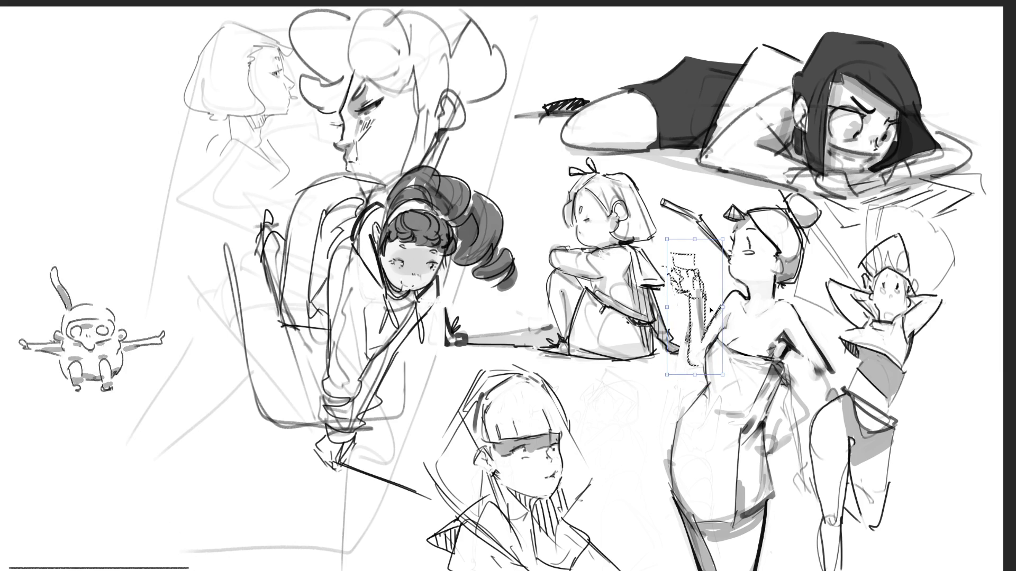
pyautogui.press('Return')
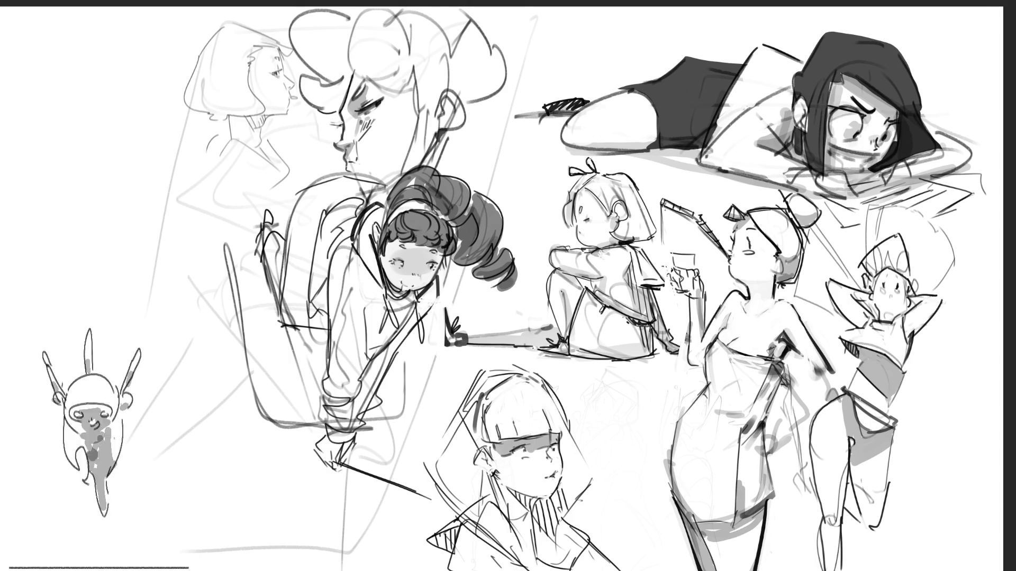
# Darken the right figure's shorts and headpiece with dark tone.
pyautogui.moveTo(857, 401)
pyautogui.mouseDown()
pyautogui.moveTo(868, 426)
pyautogui.moveTo(884, 423)
pyautogui.moveTo(873, 424)
pyautogui.moveTo(885, 409)
pyautogui.mouseUp()
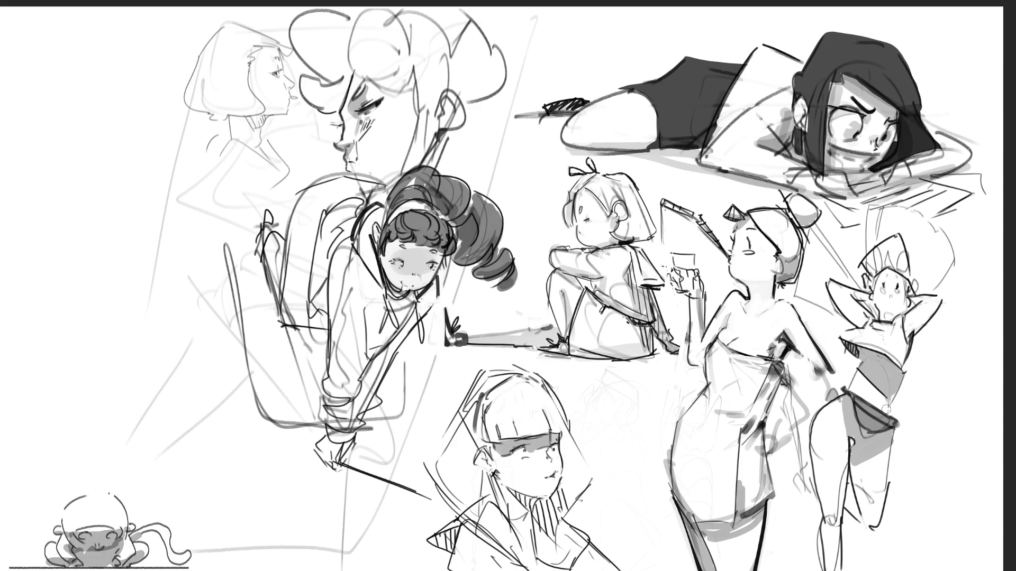
pyautogui.moveTo(876, 260)
pyautogui.mouseDown()
pyautogui.moveTo(900, 243)
pyautogui.moveTo(895, 271)
pyautogui.moveTo(895, 260)
pyautogui.moveTo(918, 283)
pyautogui.mouseUp()
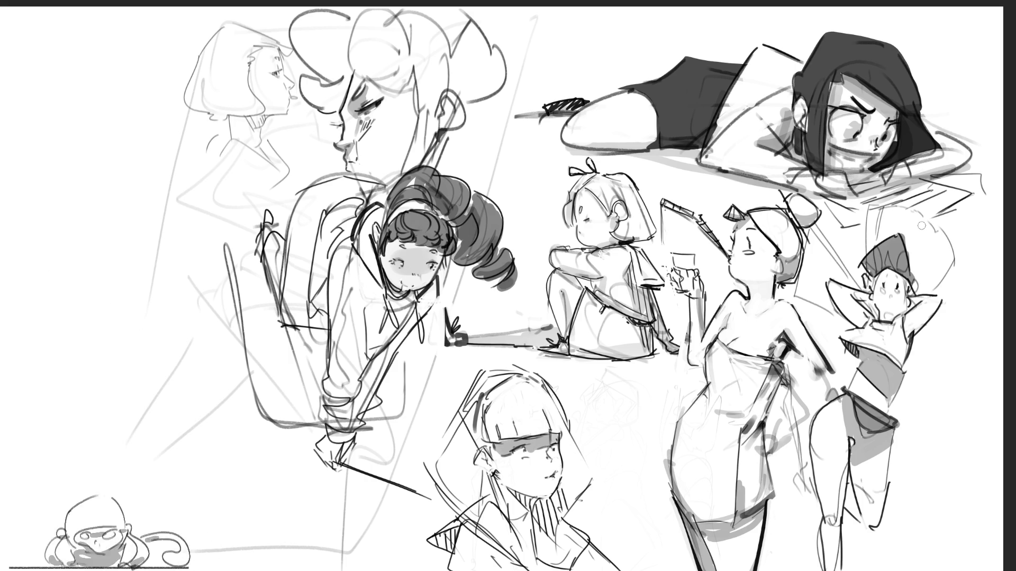
pyautogui.moveTo(870, 249); pyautogui.dragTo(870, 272)
pyautogui.moveTo(871, 247)
pyautogui.mouseDown()
pyautogui.moveTo(888, 240)
pyautogui.moveTo(902, 265)
pyautogui.mouseUp()
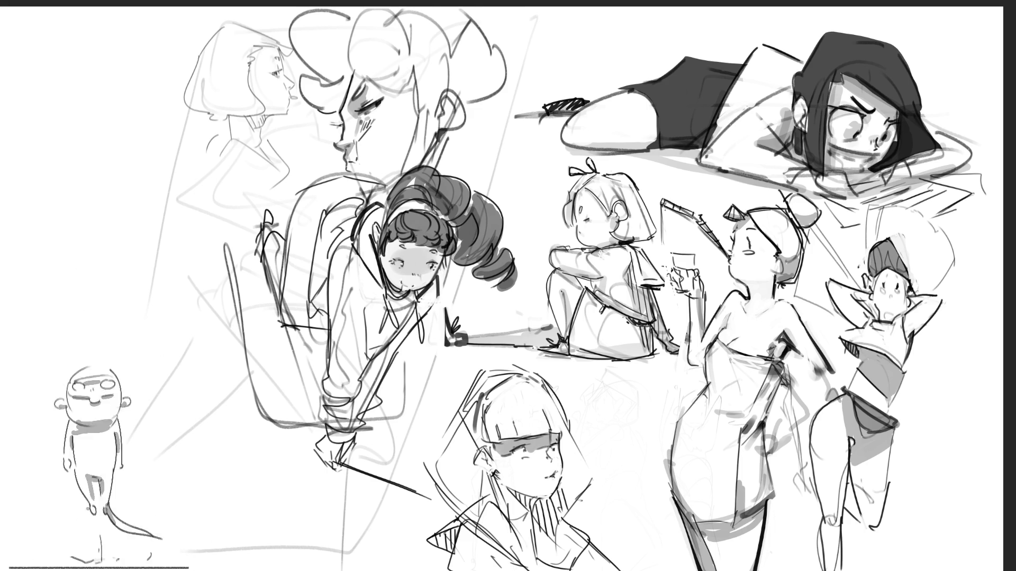
# Rework the right figure's hair with new arcs and short dark strokes, undoing failed attempts.
pyautogui.moveTo(922, 294); pyautogui.dragTo(930, 264)
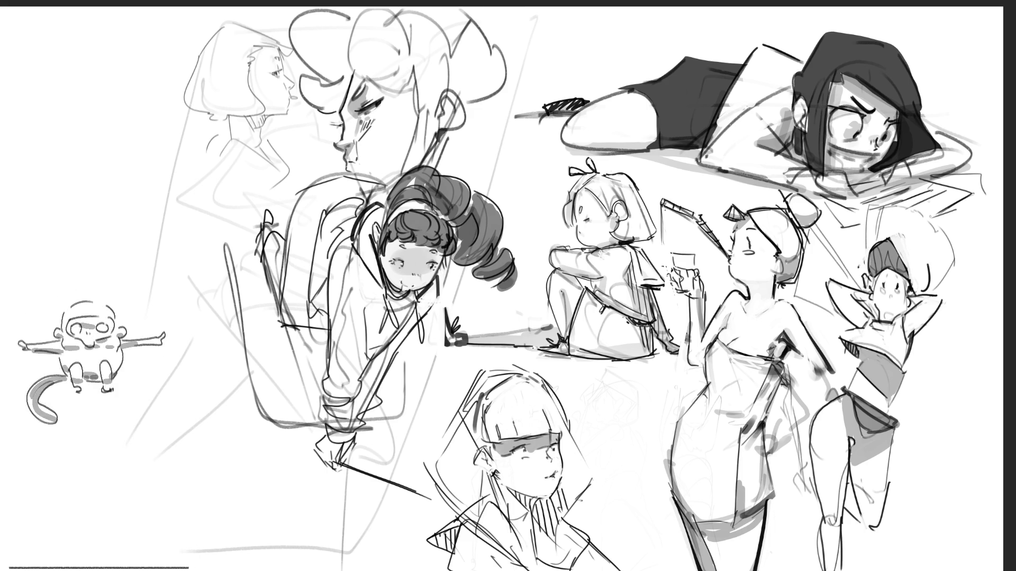
pyautogui.moveTo(877, 240)
pyautogui.mouseDown()
pyautogui.moveTo(954, 247)
pyautogui.moveTo(949, 234)
pyautogui.mouseUp()
pyautogui.hotkey('ctrl', 'z')
pyautogui.hotkey('ctrl', 'z')
pyautogui.moveTo(891, 251)
pyautogui.mouseDown()
pyautogui.moveTo(926, 224)
pyautogui.moveTo(955, 278)
pyautogui.moveTo(964, 271)
pyautogui.mouseUp()
pyautogui.hotkey('ctrl', 'z')
pyautogui.hotkey('ctrl', 'z')
pyautogui.moveTo(941, 218)
pyautogui.mouseDown()
pyautogui.moveTo(960, 275)
pyautogui.moveTo(975, 261)
pyautogui.moveTo(923, 243)
pyautogui.mouseUp()
pyautogui.hotkey('ctrl', 'z')
pyautogui.hotkey('ctrl', 'z')
pyautogui.moveTo(924, 249); pyautogui.dragTo(967, 259)
pyautogui.hotkey('ctrl', 'z')
pyautogui.hotkey('ctrl', 'z')
pyautogui.hotkey('ctrl', 'z')
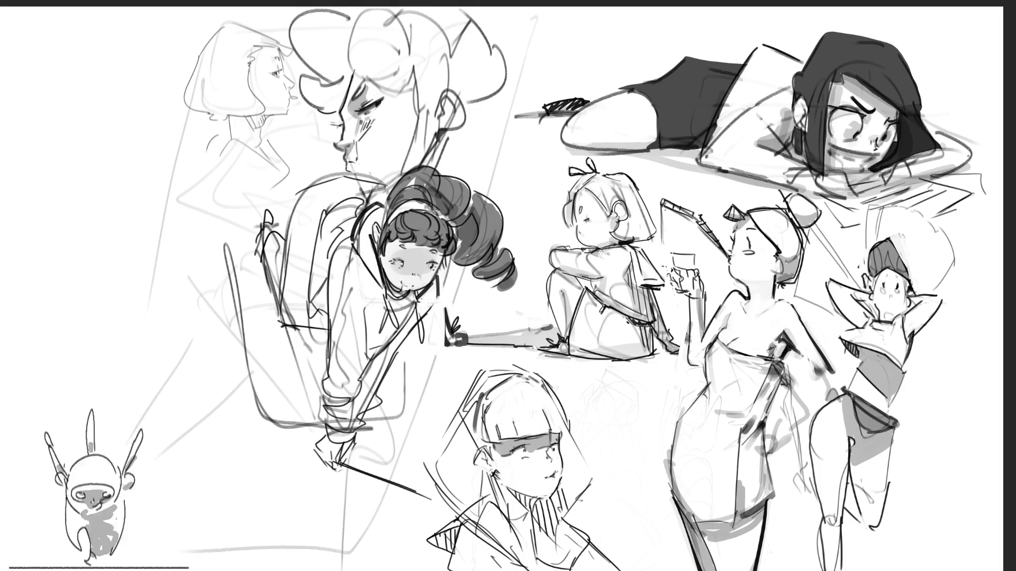
pyautogui.moveTo(904, 254); pyautogui.dragTo(914, 274)
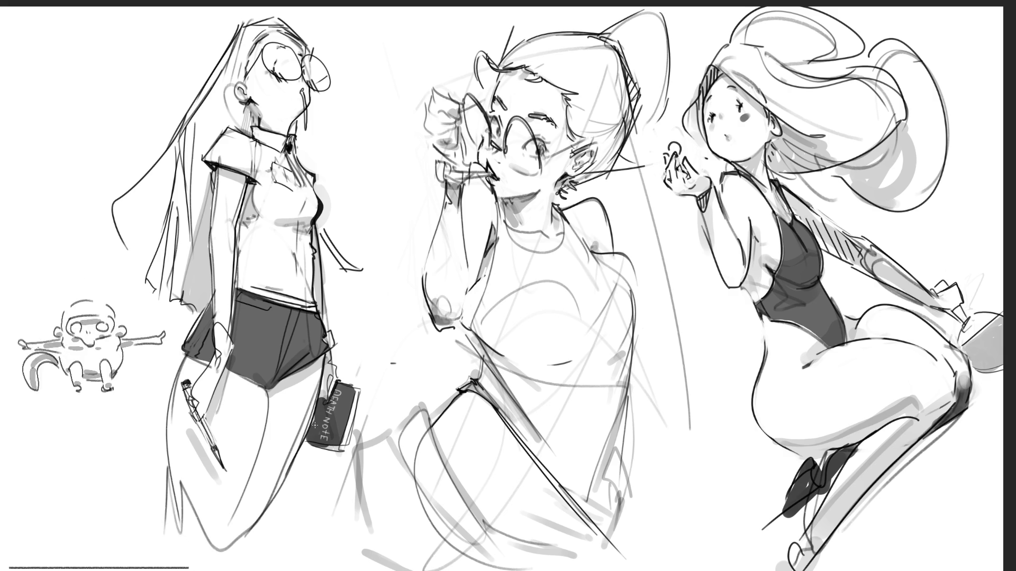
# Undo the stray stroke by the left girl's mouth and a test grey dab on the middle figure's chest.
pyautogui.hotkey('ctrl', 'z')
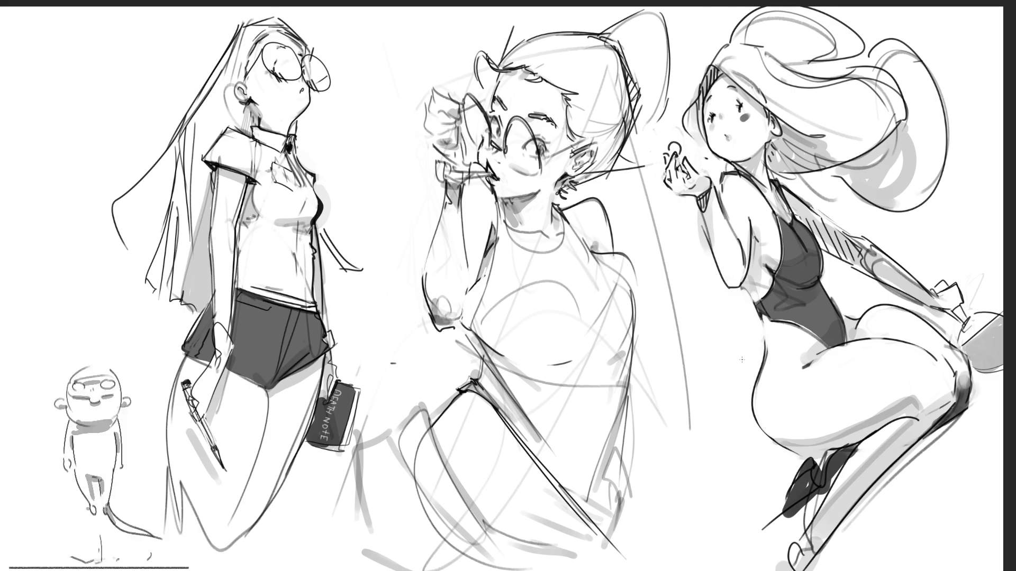
pyautogui.moveTo(491, 327)
pyautogui.mouseDown()
pyautogui.moveTo(561, 297)
pyautogui.moveTo(566, 349)
pyautogui.moveTo(497, 318)
pyautogui.moveTo(540, 349)
pyautogui.moveTo(568, 309)
pyautogui.moveTo(542, 289)
pyautogui.moveTo(484, 323)
pyautogui.moveTo(564, 341)
pyautogui.moveTo(529, 318)
pyautogui.moveTo(521, 341)
pyautogui.moveTo(552, 355)
pyautogui.moveTo(627, 301)
pyautogui.moveTo(595, 354)
pyautogui.moveTo(513, 365)
pyautogui.moveTo(598, 362)
pyautogui.mouseUp()
pyautogui.hotkey('ctrl', 'z')
pyautogui.hotkey('ctrl', 'z')
pyautogui.hotkey('ctrl', 'z')
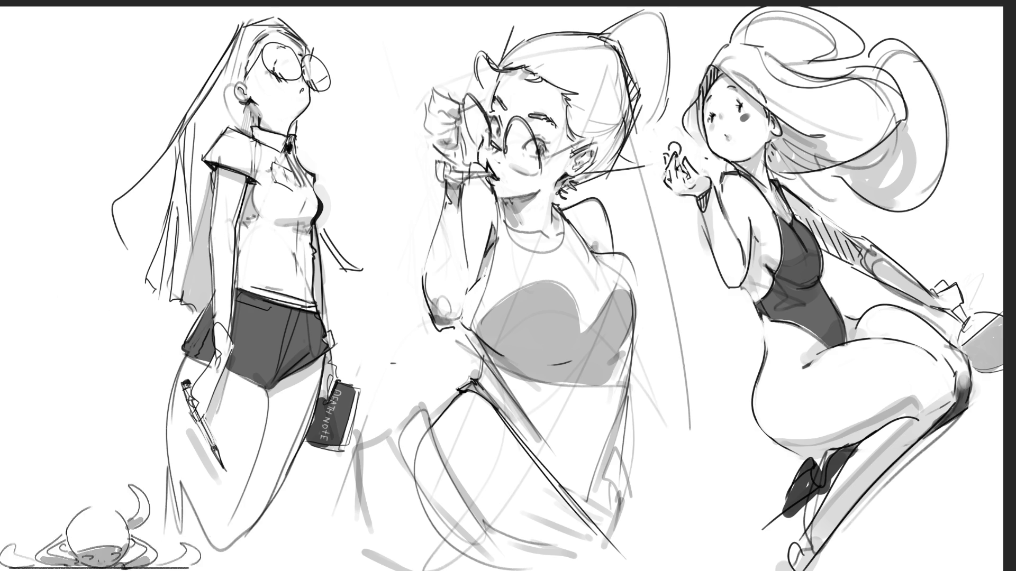
# Add two faint lines, one beside and one down the middle figure's torso.
pyautogui.moveTo(634, 296); pyautogui.dragTo(633, 348)
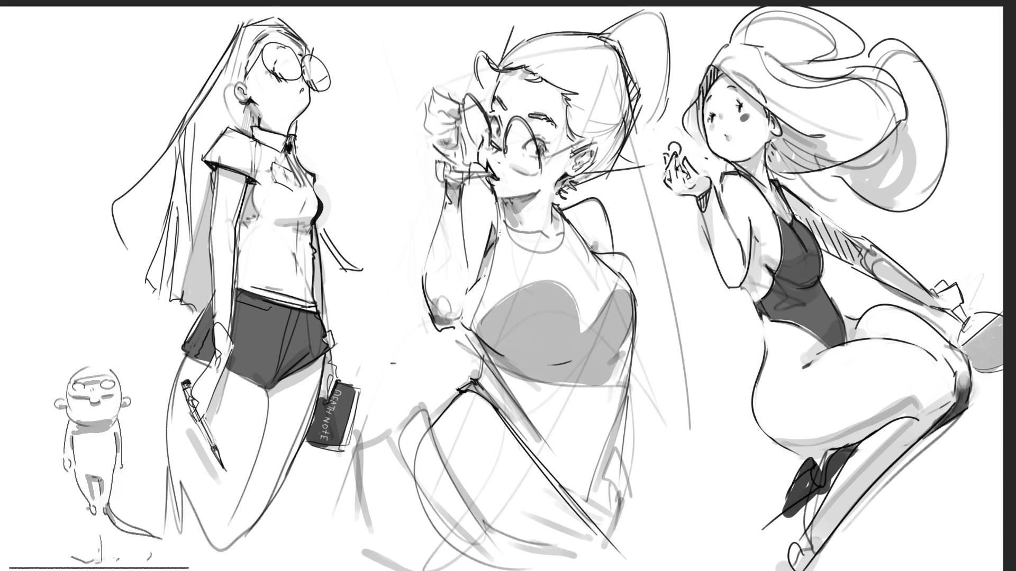
pyautogui.moveTo(498, 199)
pyautogui.mouseDown()
pyautogui.moveTo(471, 328)
pyautogui.moveTo(489, 343)
pyautogui.mouseUp()
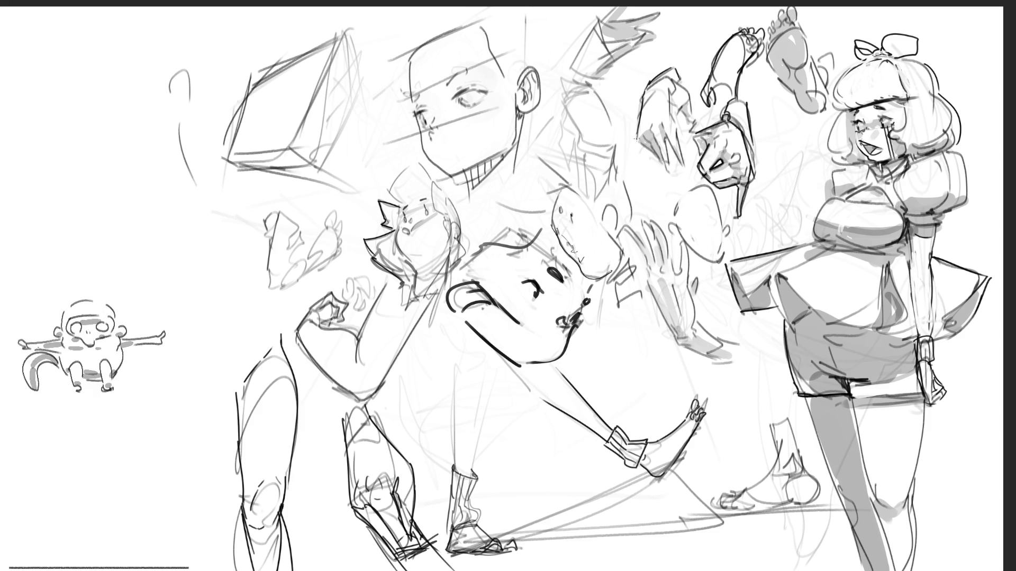
# Darken the hand and the small crowned figure's head, and erase the round face's cheek and jaw.
pyautogui.moveTo(670, 174)
pyautogui.mouseDown()
pyautogui.moveTo(666, 147)
pyautogui.moveTo(688, 169)
pyautogui.moveTo(673, 124)
pyautogui.moveTo(692, 87)
pyautogui.mouseUp()
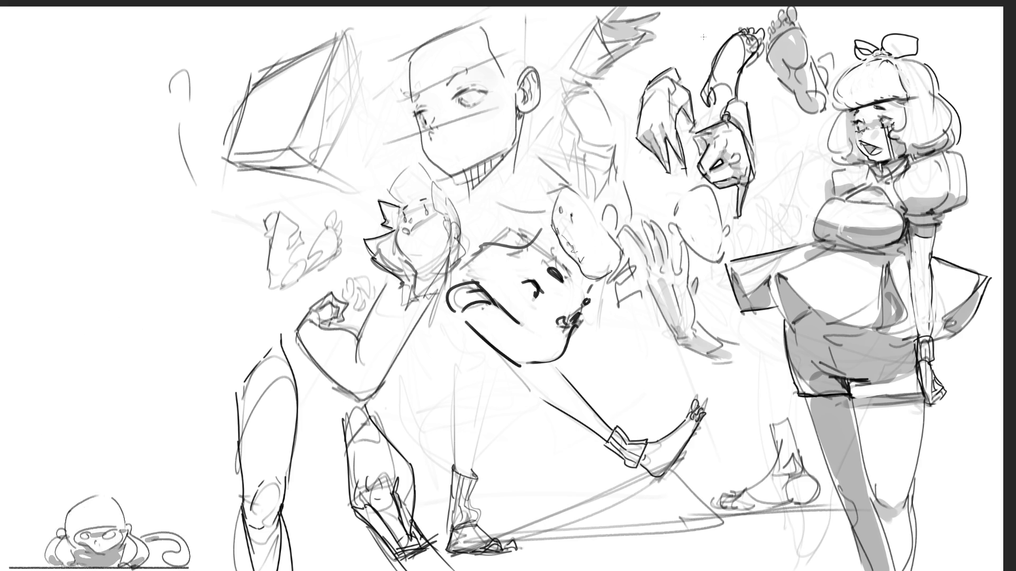
pyautogui.moveTo(398, 204)
pyautogui.mouseDown()
pyautogui.moveTo(387, 187)
pyautogui.moveTo(434, 160)
pyautogui.moveTo(432, 189)
pyautogui.moveTo(443, 214)
pyautogui.moveTo(463, 213)
pyautogui.moveTo(466, 234)
pyautogui.moveTo(443, 236)
pyautogui.moveTo(460, 255)
pyautogui.moveTo(444, 249)
pyautogui.moveTo(444, 261)
pyautogui.mouseUp()
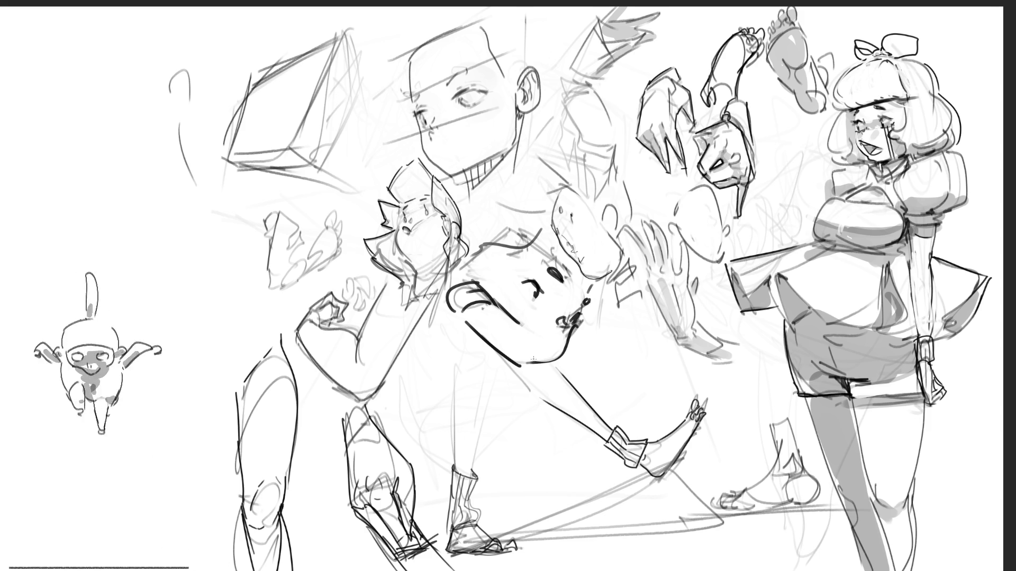
pyautogui.moveTo(476, 286)
pyautogui.mouseDown()
pyautogui.moveTo(460, 299)
pyautogui.moveTo(502, 344)
pyautogui.moveTo(517, 290)
pyautogui.moveTo(540, 273)
pyautogui.moveTo(553, 302)
pyautogui.moveTo(544, 335)
pyautogui.moveTo(591, 291)
pyautogui.mouseUp()
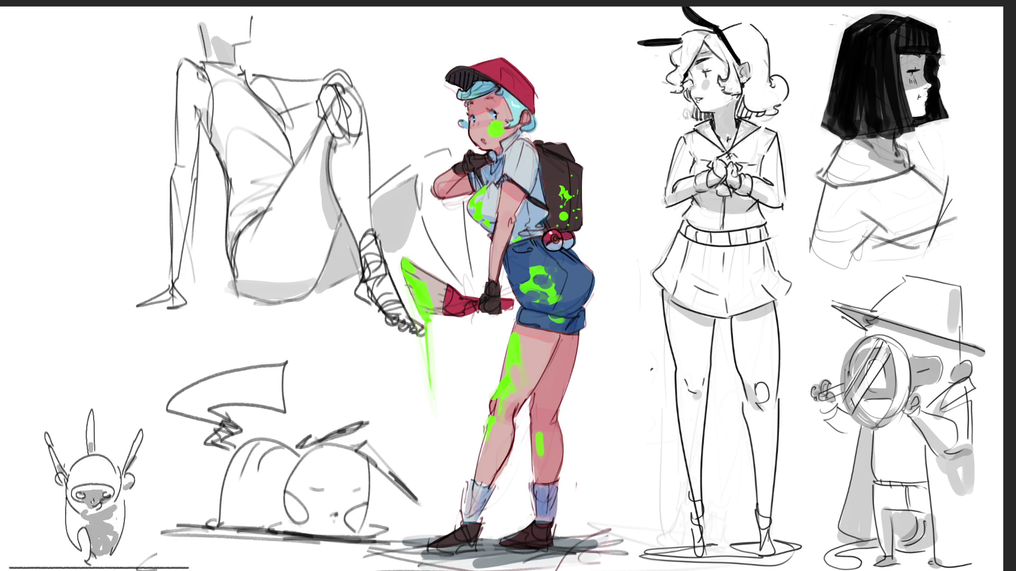
# Ink dark outlines along the red cap's brim and top, removing the brim overshoot.
pyautogui.moveTo(437, 77)
pyautogui.mouseDown()
pyautogui.moveTo(460, 90)
pyautogui.moveTo(437, 78)
pyautogui.moveTo(461, 51)
pyautogui.mouseUp()
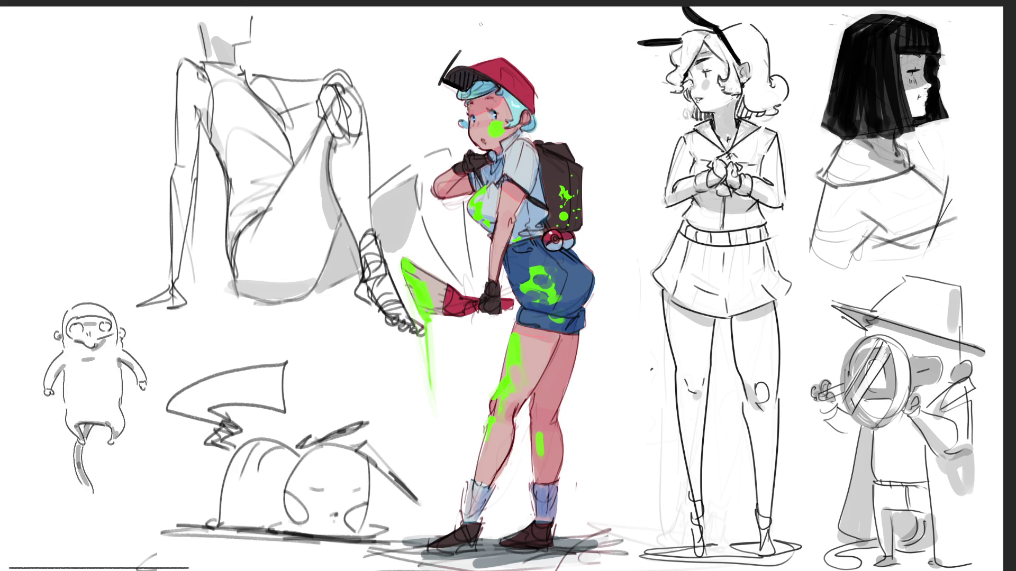
pyautogui.hotkey('ctrl', 'z')
pyautogui.hotkey('ctrl', 'z')
pyautogui.hotkey('ctrl', 'z')
pyautogui.hotkey('ctrl', 'z')
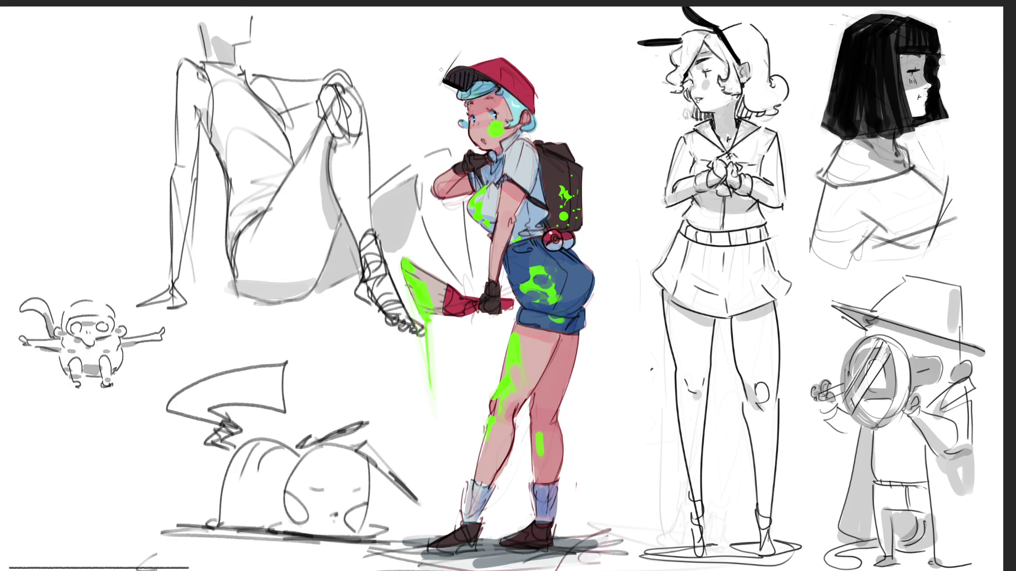
pyautogui.moveTo(469, 65)
pyautogui.mouseDown()
pyautogui.moveTo(517, 54)
pyautogui.moveTo(541, 97)
pyautogui.mouseUp()
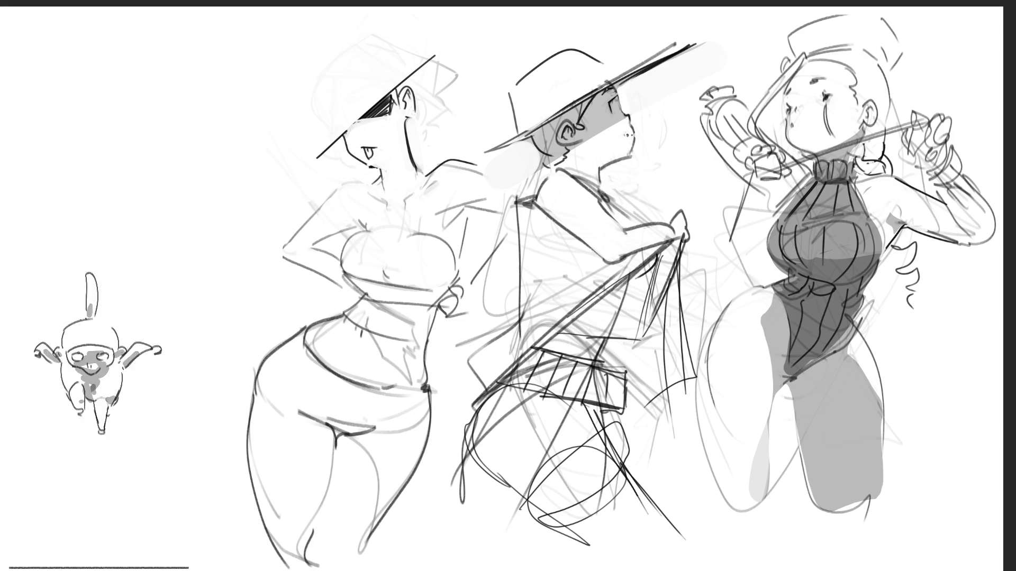
# Redraw the right figure's chest outline, shade beneath the chest, and draw her hip line.
pyautogui.moveTo(772, 224); pyautogui.dragTo(767, 267)
pyautogui.hotkey('ctrl', 'z')
pyautogui.hotkey('ctrl', 'z')
pyautogui.moveTo(770, 233); pyautogui.dragTo(768, 271)
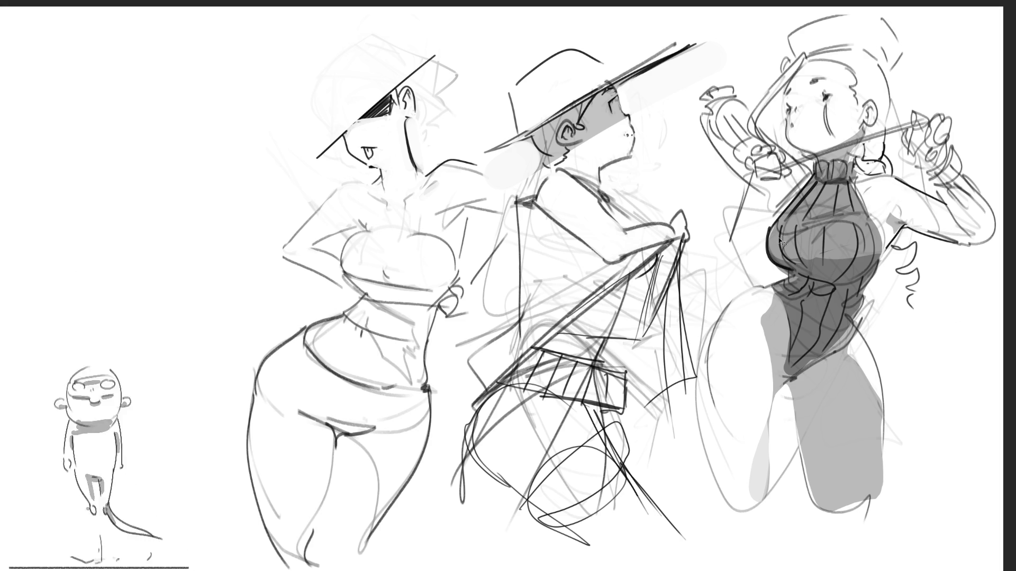
pyautogui.moveTo(787, 272)
pyautogui.mouseDown()
pyautogui.moveTo(790, 288)
pyautogui.moveTo(773, 285)
pyautogui.moveTo(787, 310)
pyautogui.moveTo(785, 378)
pyautogui.mouseUp()
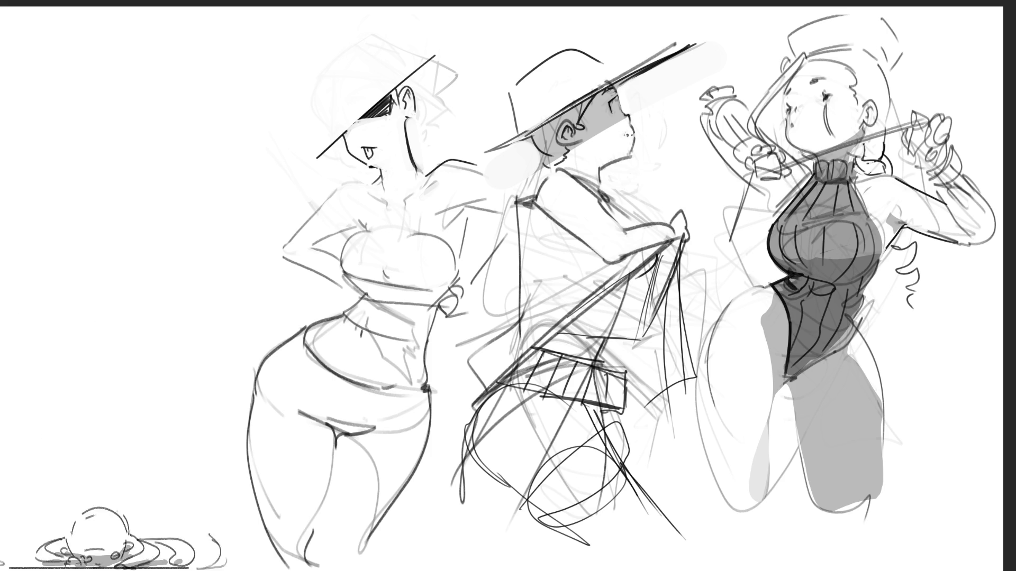
pyautogui.moveTo(772, 284); pyautogui.dragTo(725, 301)
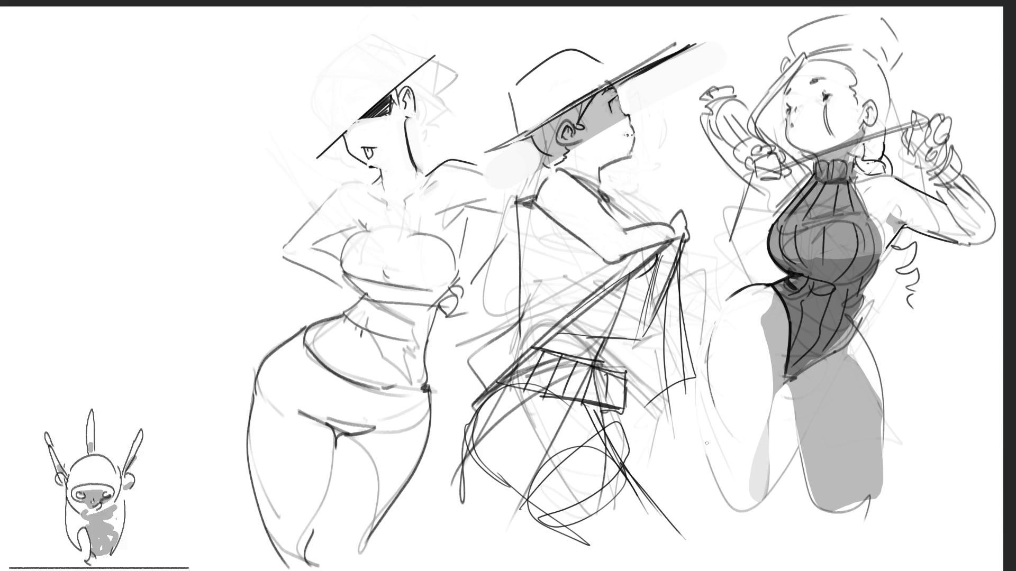
# Firm up the figure's left-leg outline with reworked strokes and add a curve near it.
pyautogui.moveTo(713, 327); pyautogui.dragTo(716, 435)
pyautogui.hotkey('ctrl', 'z')
pyautogui.hotkey('ctrl', 'z')
pyautogui.moveTo(713, 326); pyautogui.dragTo(715, 432)
pyautogui.hotkey('ctrl', 'z')
pyautogui.hotkey('ctrl', 'z')
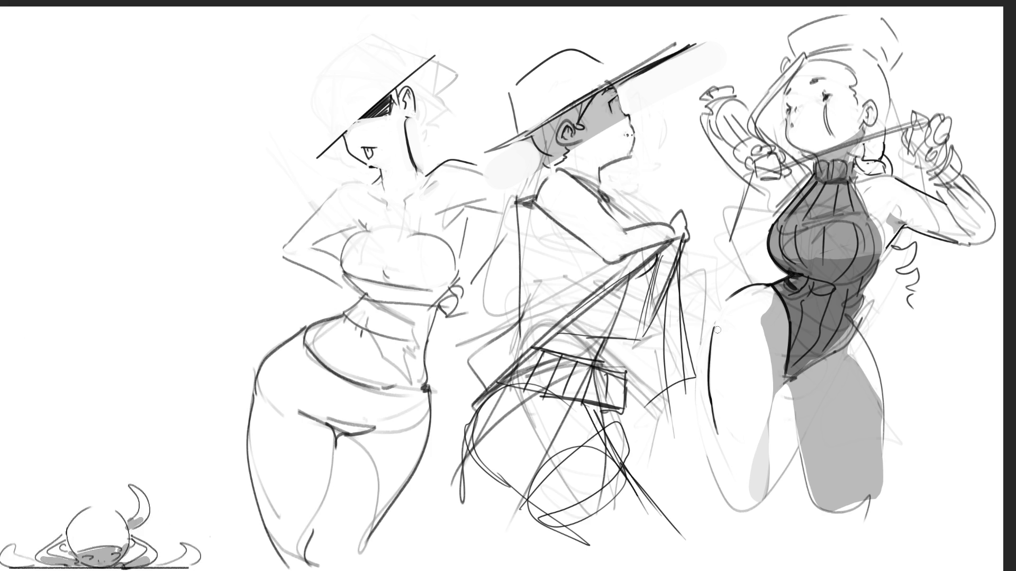
pyautogui.moveTo(717, 329); pyautogui.dragTo(715, 410)
pyautogui.moveTo(719, 325); pyautogui.dragTo(717, 413)
pyautogui.hotkey('ctrl', 'z')
pyautogui.hotkey('ctrl', 'z')
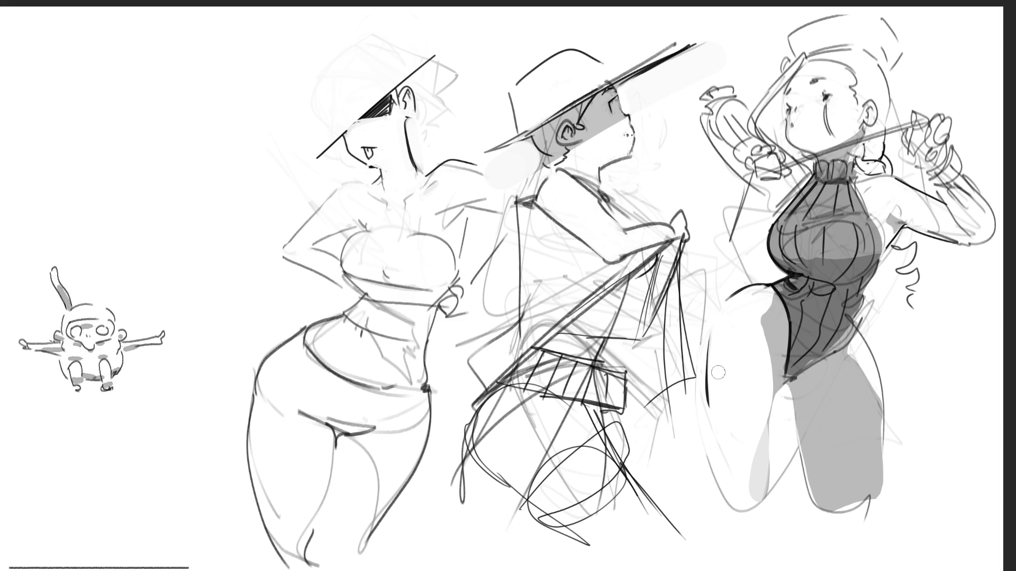
pyautogui.moveTo(709, 378); pyautogui.dragTo(738, 375)
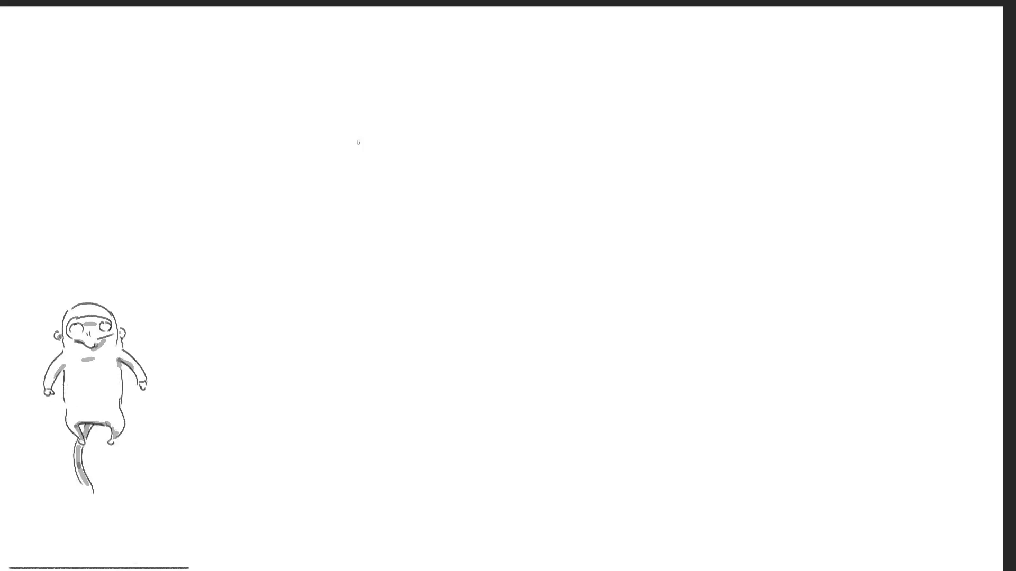
# Rough in the new head's outline, accent strokes and jawline.
pyautogui.moveTo(354, 103); pyautogui.dragTo(358, 159)
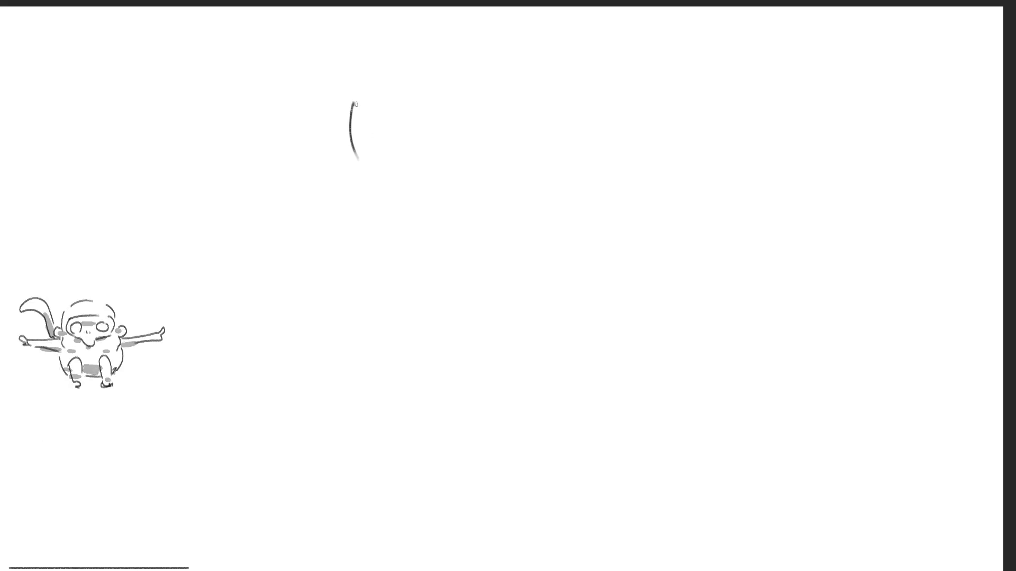
pyautogui.moveTo(354, 94)
pyautogui.mouseDown()
pyautogui.moveTo(343, 162)
pyautogui.moveTo(357, 166)
pyautogui.moveTo(354, 99)
pyautogui.moveTo(436, 93)
pyautogui.mouseUp()
pyautogui.moveTo(412, 133); pyautogui.dragTo(451, 115)
pyautogui.moveTo(382, 179); pyautogui.dragTo(365, 173)
pyautogui.moveTo(415, 151); pyautogui.dragTo(421, 165)
pyautogui.moveTo(406, 129); pyautogui.dragTo(404, 149)
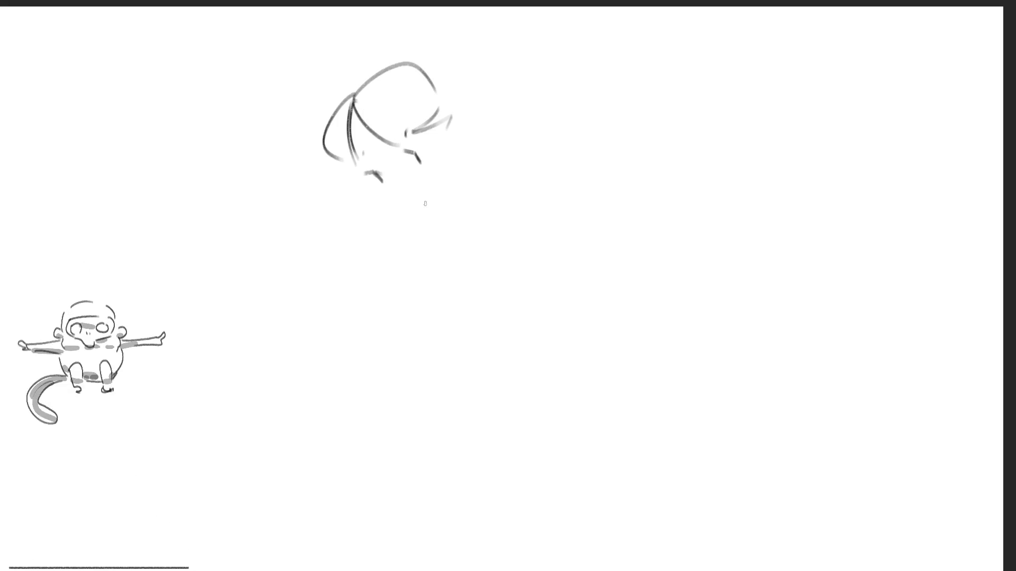
pyautogui.moveTo(369, 187)
pyautogui.mouseDown()
pyautogui.moveTo(454, 217)
pyautogui.moveTo(457, 229)
pyautogui.mouseUp()
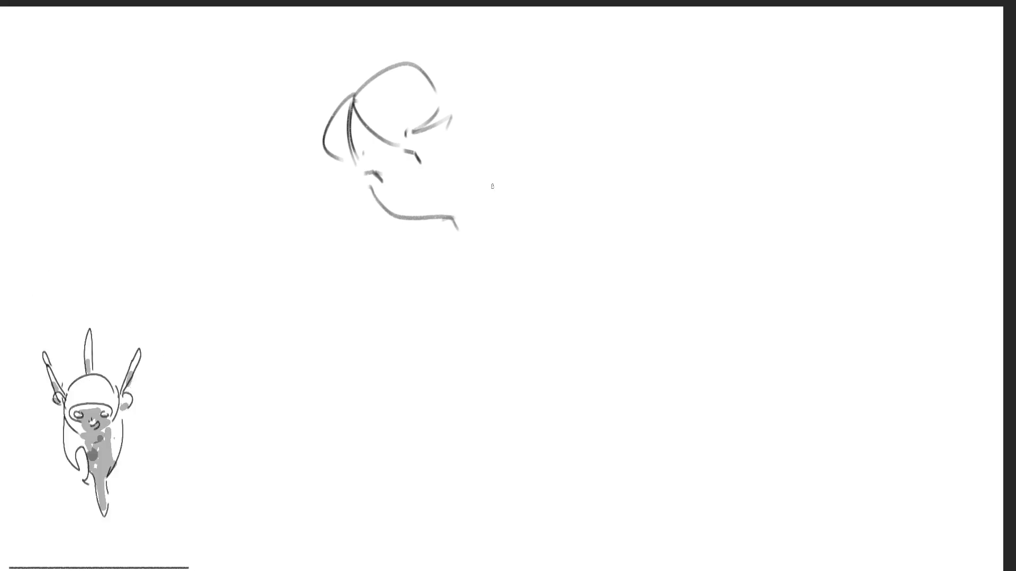
# Outline the back of the head, chin curve, hair loop and ponytail arc.
pyautogui.moveTo(440, 89); pyautogui.dragTo(450, 169)
pyautogui.moveTo(459, 112); pyautogui.dragTo(494, 150)
pyautogui.moveTo(370, 188); pyautogui.dragTo(370, 210)
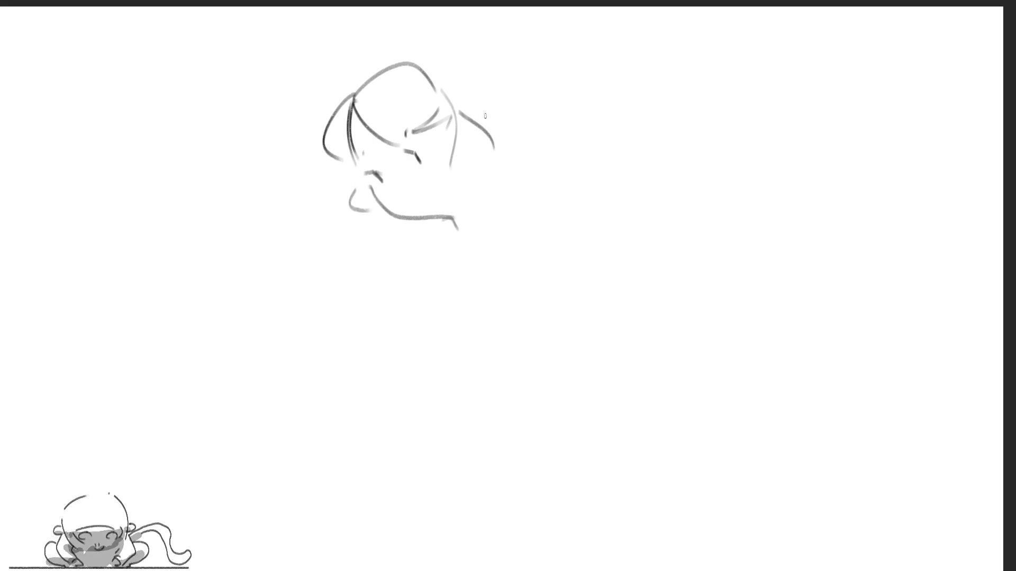
pyautogui.moveTo(482, 125); pyautogui.dragTo(502, 144)
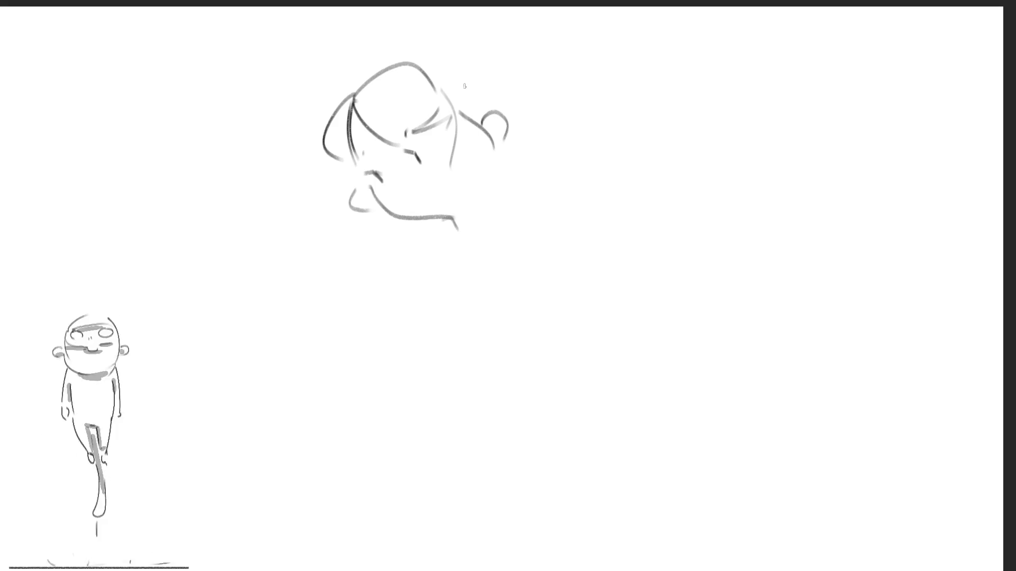
pyautogui.moveTo(425, 57); pyautogui.dragTo(501, 108)
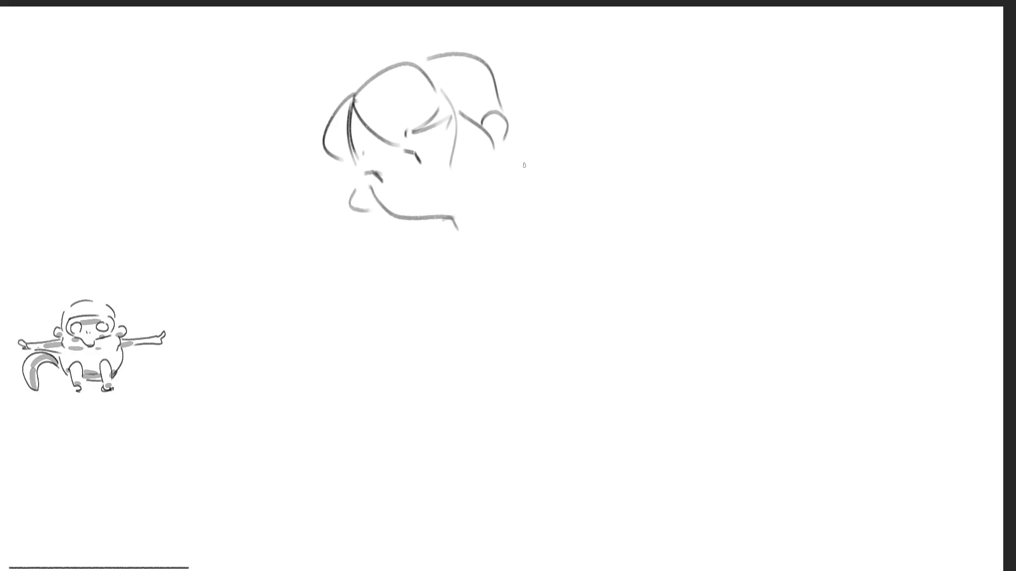
# Draw the neck and long back curve, then sketch and undo the curled hand.
pyautogui.moveTo(498, 170)
pyautogui.mouseDown()
pyautogui.moveTo(483, 271)
pyautogui.moveTo(548, 306)
pyautogui.mouseUp()
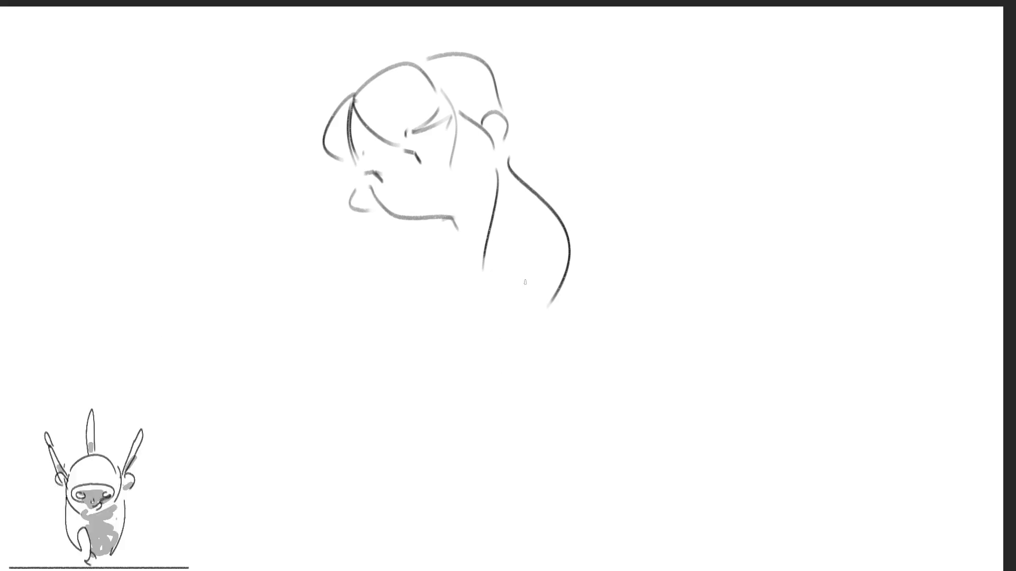
pyautogui.moveTo(497, 268); pyautogui.dragTo(584, 330)
pyautogui.moveTo(578, 241)
pyautogui.mouseDown()
pyautogui.moveTo(562, 248)
pyautogui.moveTo(564, 285)
pyautogui.moveTo(598, 259)
pyautogui.moveTo(586, 294)
pyautogui.moveTo(601, 280)
pyautogui.moveTo(591, 240)
pyautogui.moveTo(612, 272)
pyautogui.mouseUp()
pyautogui.hotkey('ctrl', 'z')
pyautogui.hotkey('ctrl', 'z')
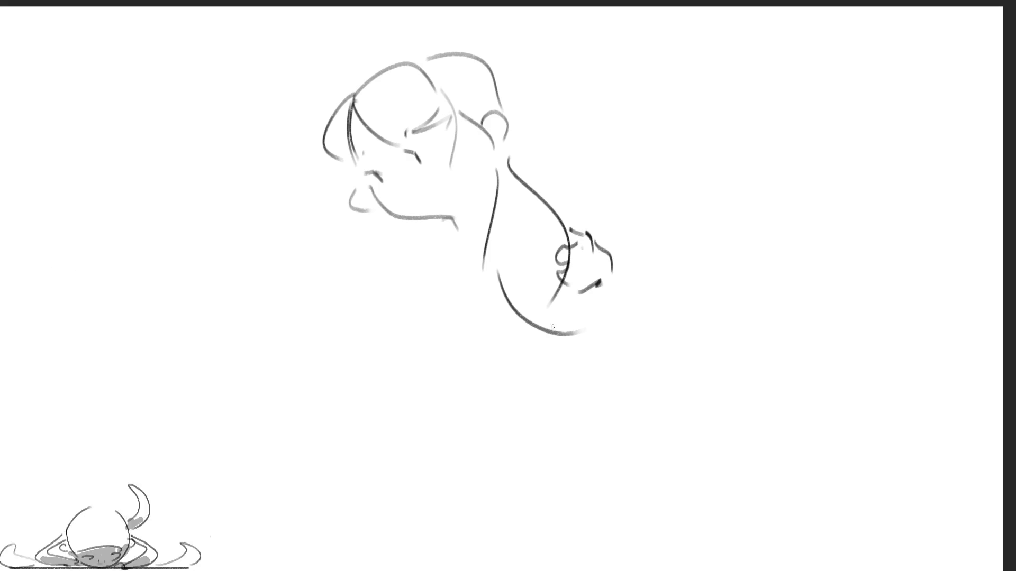
# Add fingers and the chin line end, then draw the front shoulder, chest and torso lines.
pyautogui.moveTo(550, 350)
pyautogui.mouseDown()
pyautogui.moveTo(569, 320)
pyautogui.moveTo(590, 345)
pyautogui.moveTo(575, 366)
pyautogui.mouseUp()
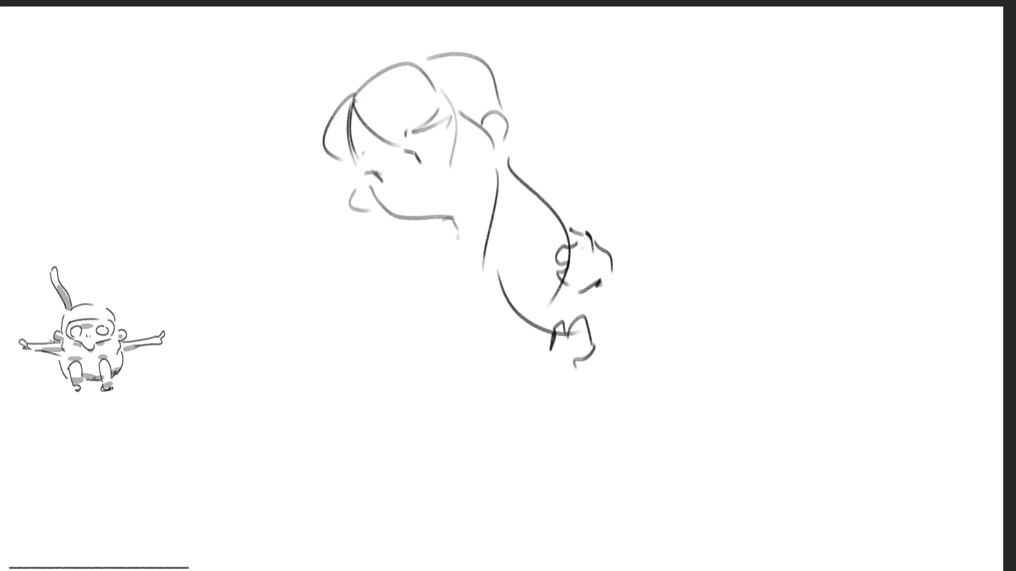
pyautogui.moveTo(449, 217)
pyautogui.mouseDown()
pyautogui.moveTo(452, 233)
pyautogui.moveTo(389, 294)
pyautogui.mouseUp()
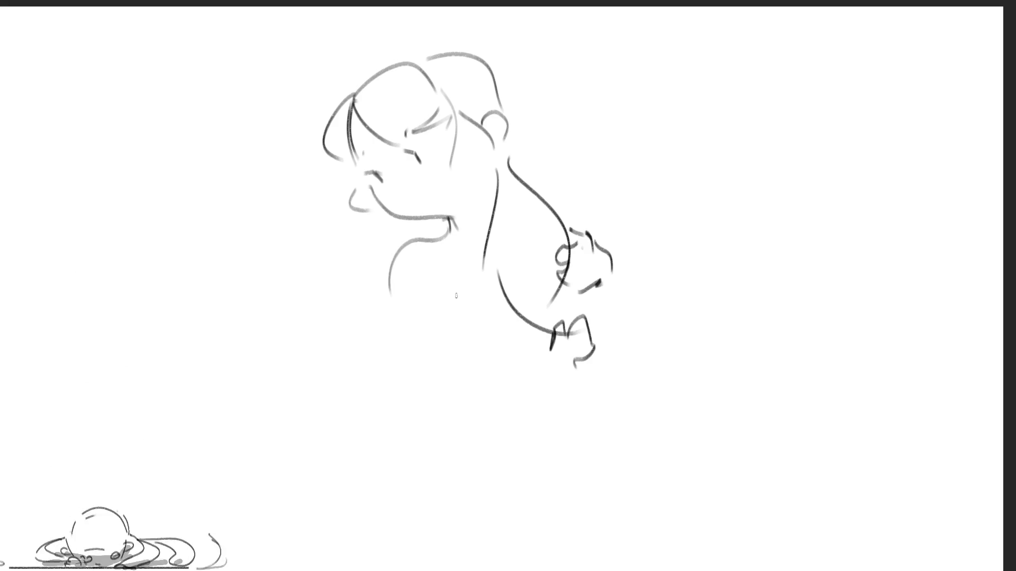
pyautogui.moveTo(458, 296); pyautogui.dragTo(450, 325)
pyautogui.moveTo(391, 310); pyautogui.dragTo(416, 391)
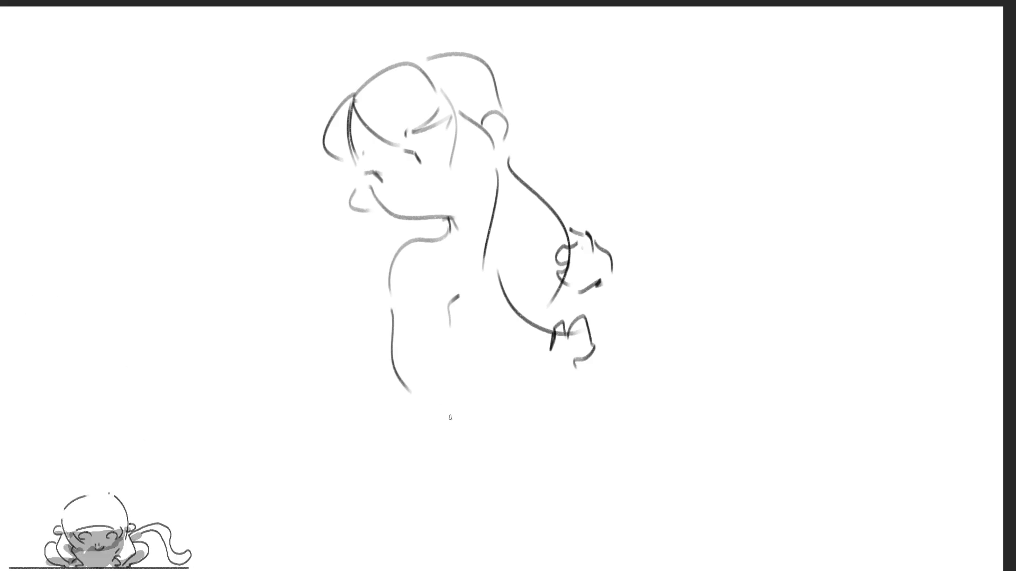
pyautogui.hotkey('ctrl', 'z')
pyautogui.moveTo(390, 311); pyautogui.dragTo(416, 390)
pyautogui.moveTo(453, 329); pyautogui.dragTo(454, 391)
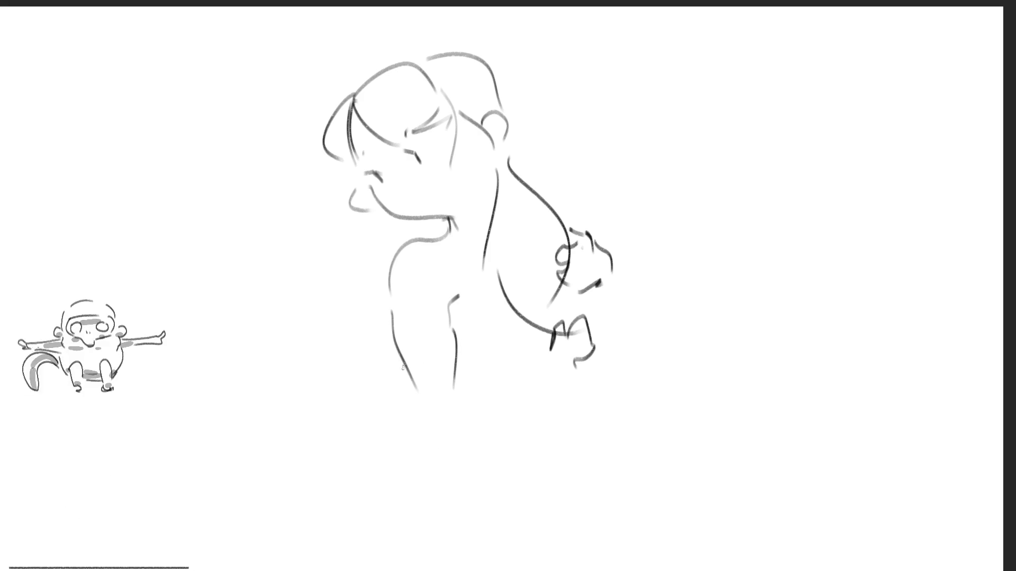
pyautogui.moveTo(408, 373)
pyautogui.mouseDown()
pyautogui.moveTo(450, 440)
pyautogui.moveTo(461, 428)
pyautogui.mouseUp()
# Draw the body's left side, torso bottom, folded forearm and outer arm.
pyautogui.moveTo(443, 395); pyautogui.dragTo(545, 342)
pyautogui.hotkey('ctrl', 'z')
pyautogui.hotkey('ctrl', 'z')
pyautogui.hotkey('ctrl', 'z')
pyautogui.hotkey('ctrl', 'z')
pyautogui.moveTo(389, 313); pyautogui.dragTo(427, 428)
pyautogui.moveTo(438, 430)
pyautogui.mouseDown()
pyautogui.moveTo(434, 443)
pyautogui.moveTo(474, 422)
pyautogui.mouseUp()
pyautogui.moveTo(441, 381); pyautogui.dragTo(547, 352)
pyautogui.moveTo(476, 429); pyautogui.dragTo(566, 380)
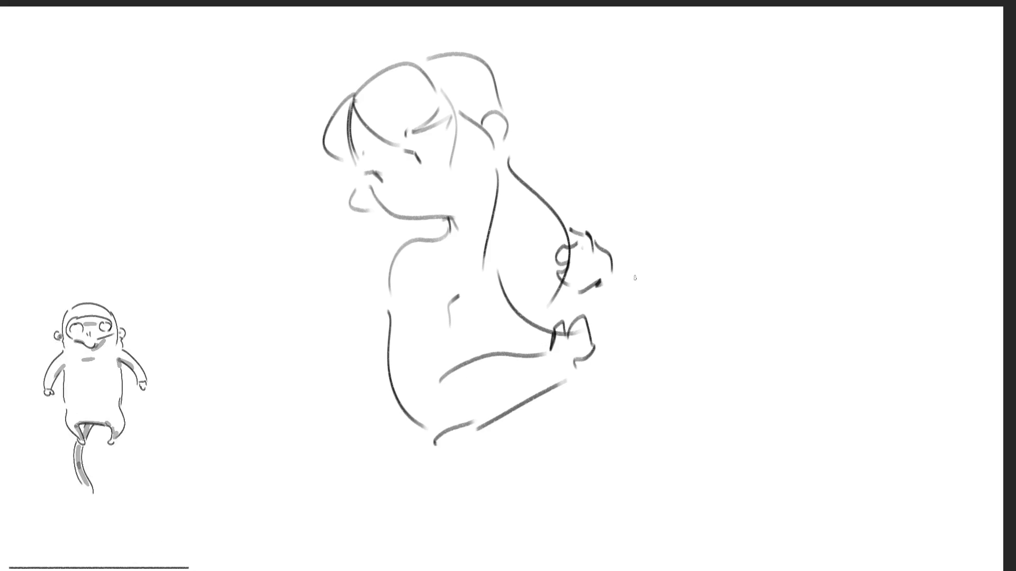
pyautogui.moveTo(622, 260); pyautogui.dragTo(626, 375)
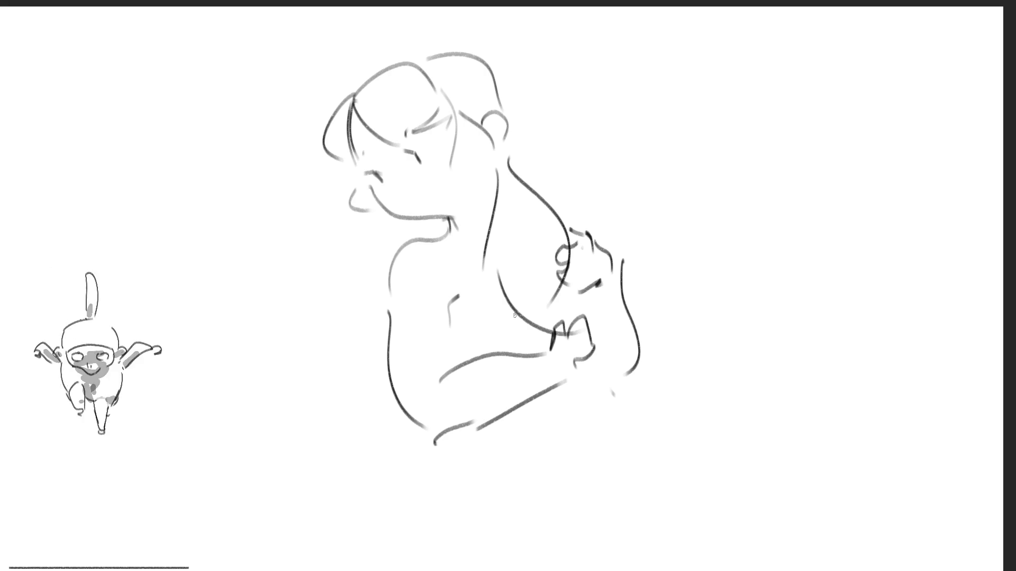
pyautogui.moveTo(453, 304)
pyautogui.mouseDown()
pyautogui.moveTo(447, 314)
pyautogui.moveTo(470, 324)
pyautogui.mouseUp()
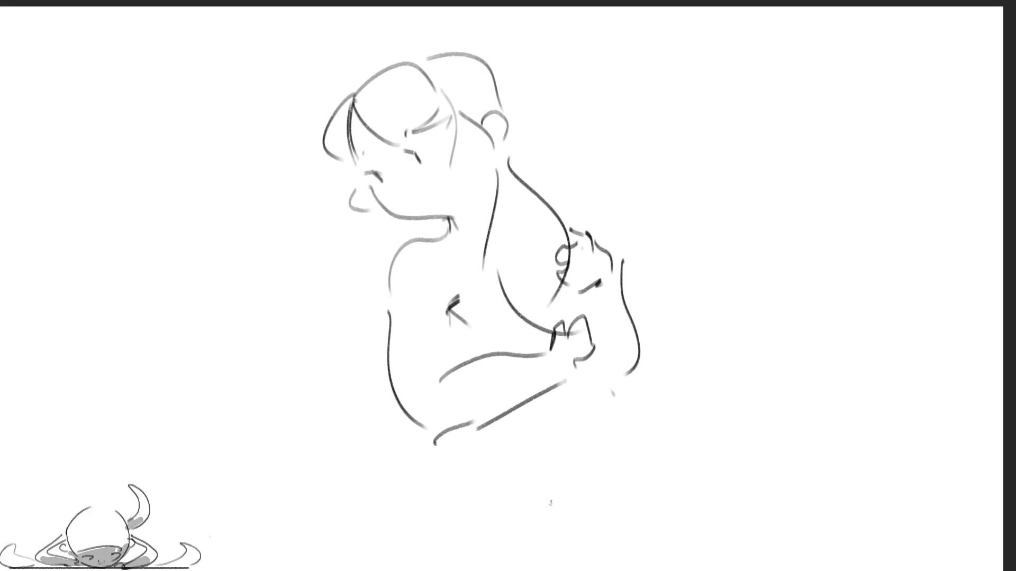
# Block in the waist edge, hip curve, lower-body diagonal and back of the leg.
pyautogui.moveTo(576, 393); pyautogui.dragTo(538, 470)
pyautogui.hotkey('ctrl', 'z')
pyautogui.moveTo(476, 438)
pyautogui.mouseDown()
pyautogui.moveTo(483, 469)
pyautogui.moveTo(577, 400)
pyautogui.moveTo(581, 523)
pyautogui.mouseUp()
pyautogui.moveTo(475, 441); pyautogui.dragTo(398, 535)
pyautogui.moveTo(465, 512); pyautogui.dragTo(525, 557)
pyautogui.moveTo(593, 481); pyautogui.dragTo(615, 538)
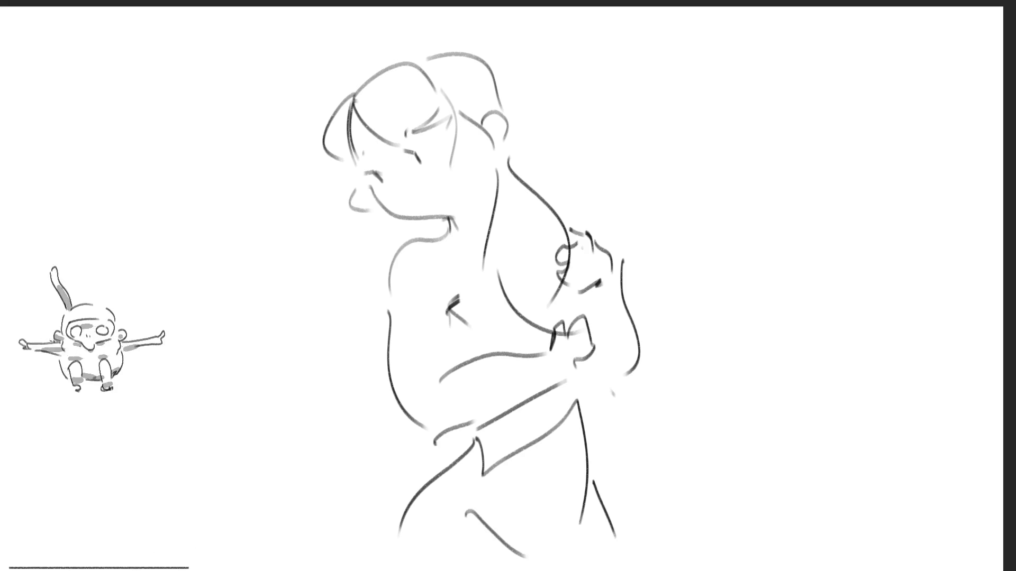
# Rotate the whole figure about 15° clockwise so it stands more upright.
pyautogui.hotkey('ctrl', 't')
pyautogui.moveTo(656, 40)
pyautogui.mouseDown()
pyautogui.moveTo(691, 116)
pyautogui.moveTo(594, 215)
pyautogui.moveTo(673, 63)
pyautogui.mouseUp()
pyautogui.press('Return')
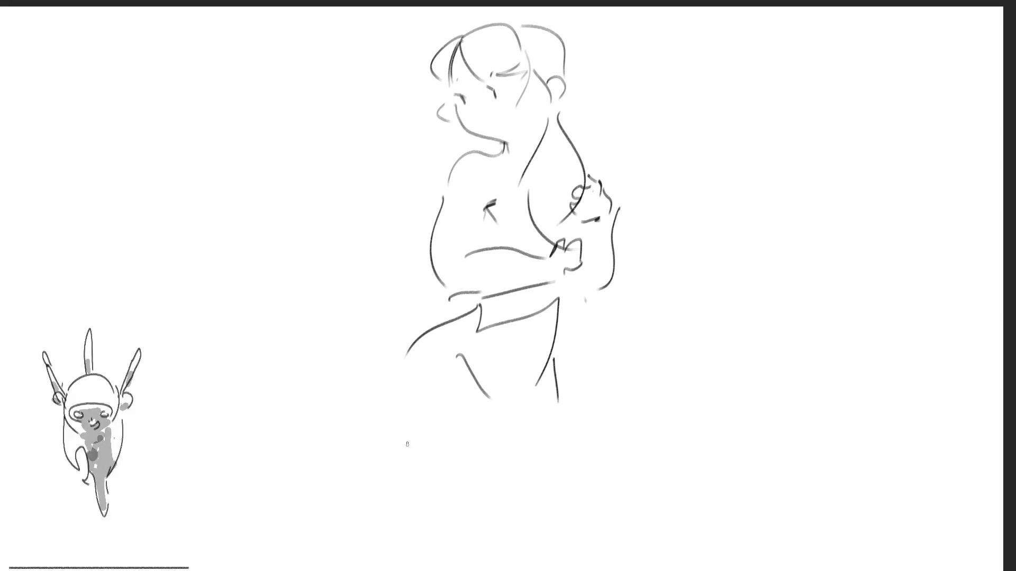
# Extend both legs to the canvas bottom, then add a dark neck accent and the ear.
pyautogui.moveTo(483, 402)
pyautogui.mouseDown()
pyautogui.moveTo(518, 461)
pyautogui.moveTo(521, 537)
pyautogui.mouseUp()
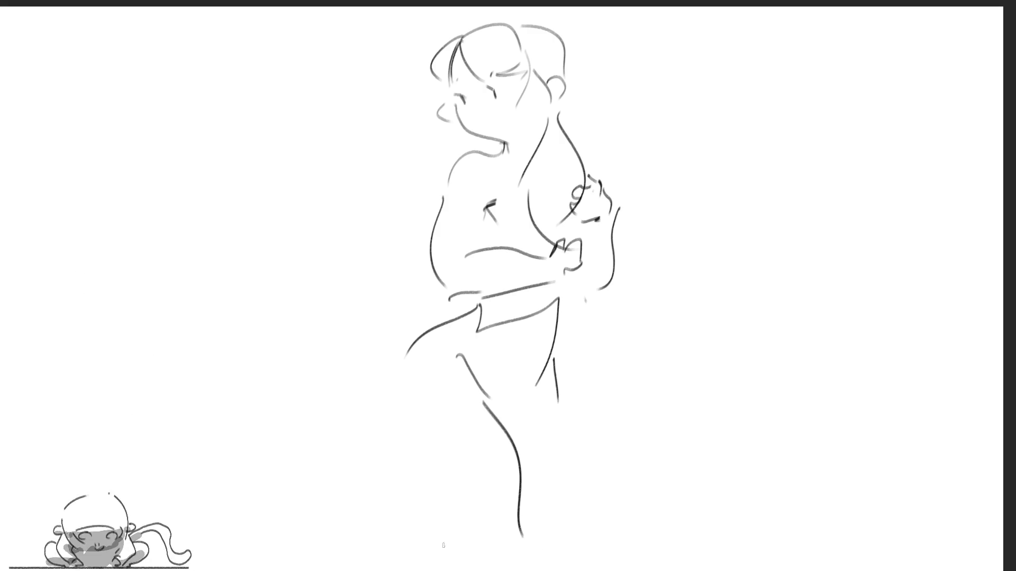
pyautogui.moveTo(405, 441)
pyautogui.mouseDown()
pyautogui.moveTo(477, 558)
pyautogui.moveTo(524, 568)
pyautogui.mouseUp()
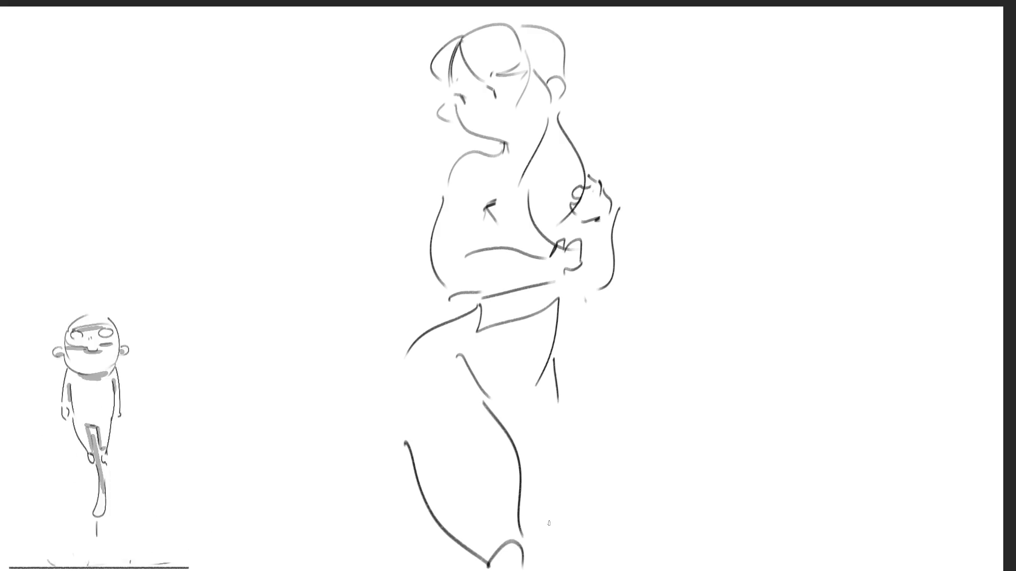
pyautogui.hotkey('ctrl', 'z')
pyautogui.moveTo(408, 435); pyautogui.dragTo(487, 569)
pyautogui.moveTo(523, 540)
pyautogui.mouseDown()
pyautogui.moveTo(513, 554)
pyautogui.moveTo(528, 568)
pyautogui.mouseUp()
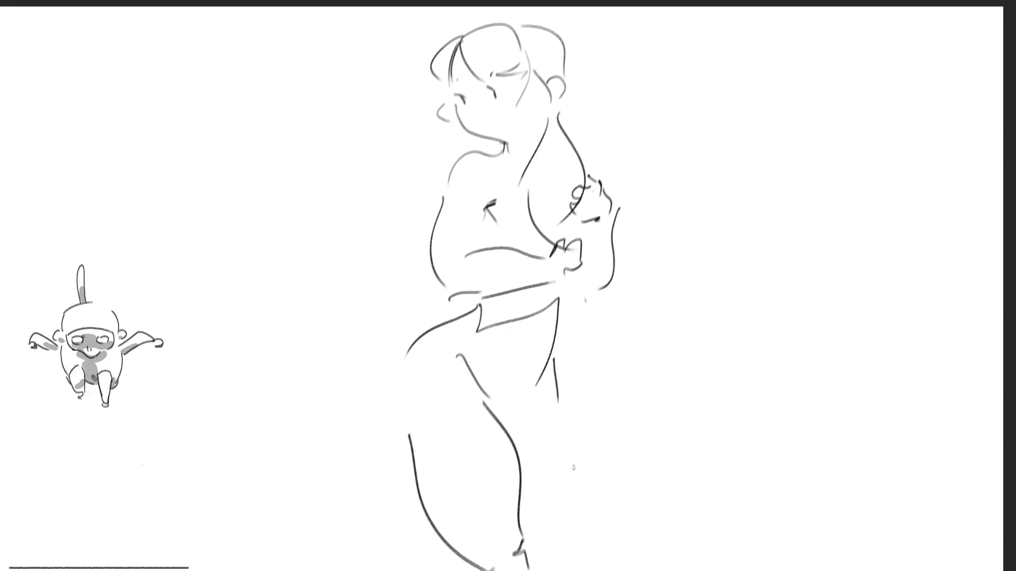
pyautogui.moveTo(557, 394)
pyautogui.mouseDown()
pyautogui.moveTo(575, 431)
pyautogui.moveTo(570, 531)
pyautogui.moveTo(559, 554)
pyautogui.mouseUp()
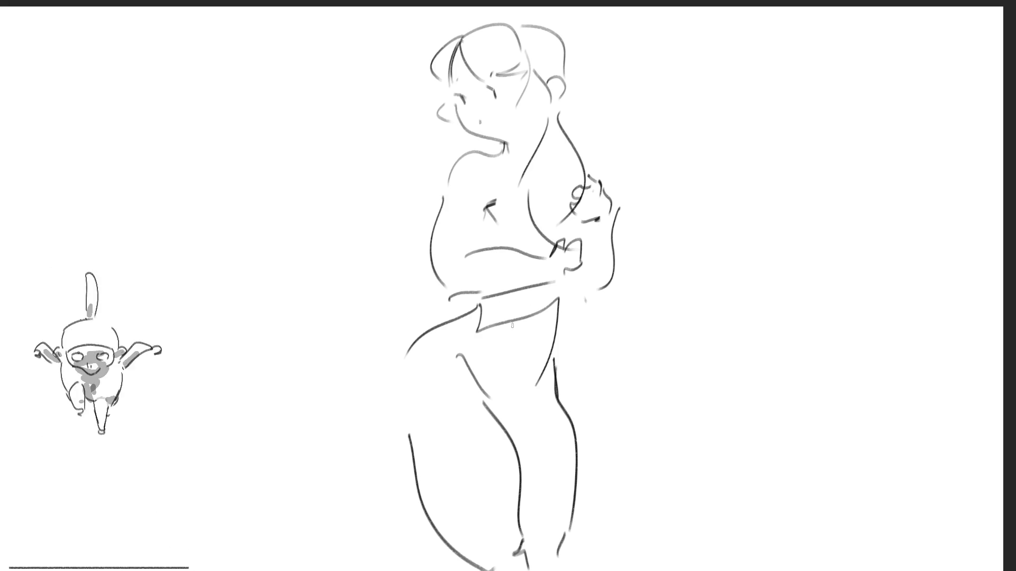
pyautogui.moveTo(498, 144); pyautogui.dragTo(499, 156)
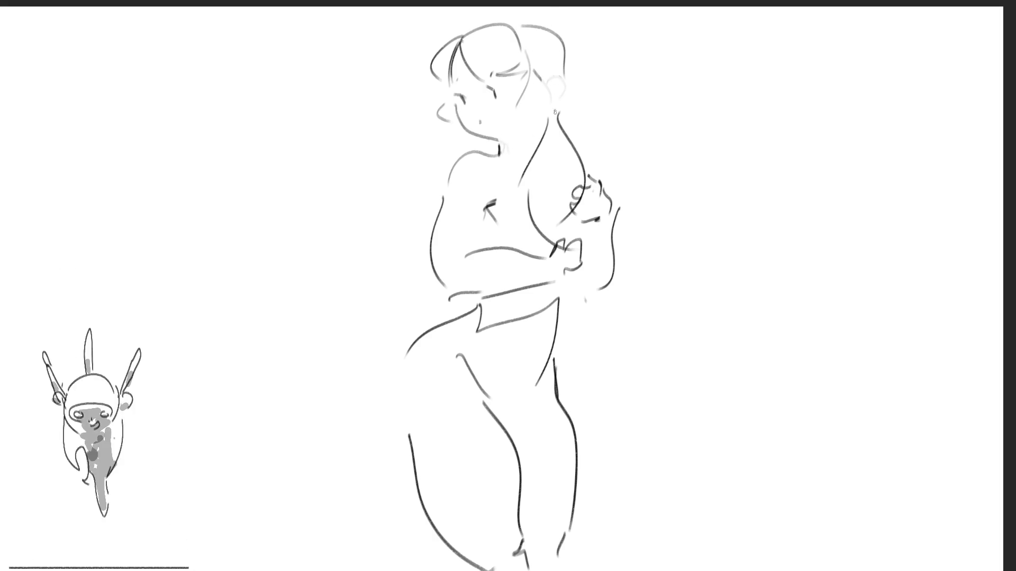
pyautogui.moveTo(533, 57)
pyautogui.mouseDown()
pyautogui.moveTo(544, 106)
pyautogui.moveTo(548, 80)
pyautogui.mouseUp()
# Undo the ear stroke, add a hair line along the neck, and sketch hip and thigh lines.
pyautogui.hotkey('ctrl', 'z')
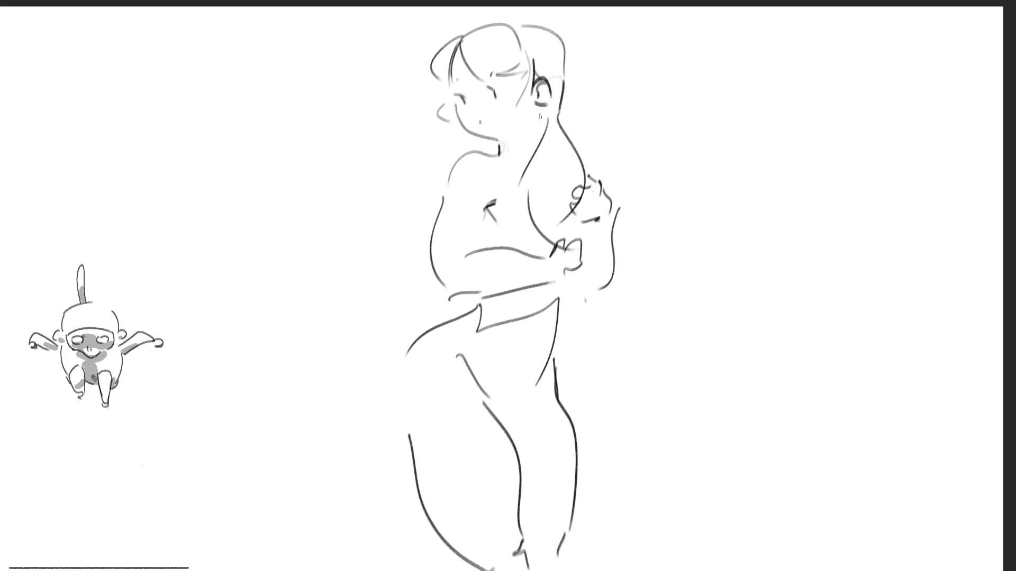
pyautogui.moveTo(541, 108); pyautogui.dragTo(543, 141)
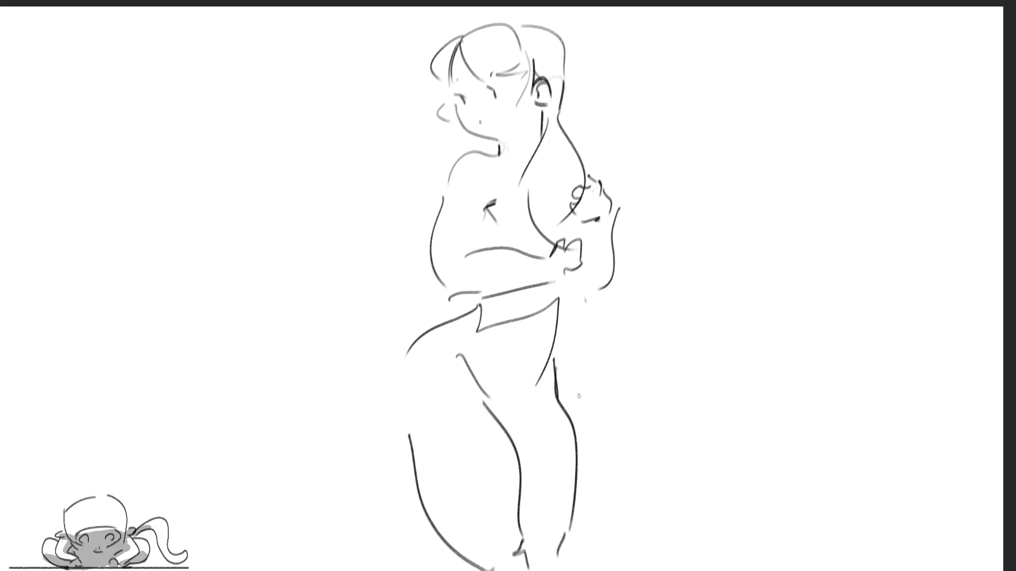
pyautogui.moveTo(456, 318)
pyautogui.mouseDown()
pyautogui.moveTo(479, 310)
pyautogui.moveTo(486, 377)
pyautogui.moveTo(526, 380)
pyautogui.mouseUp()
# Redraw the diagonal hip line further right and add a line from the neck down the chest.
pyautogui.hotkey('ctrl', 'z')
pyautogui.moveTo(496, 411); pyautogui.dragTo(534, 381)
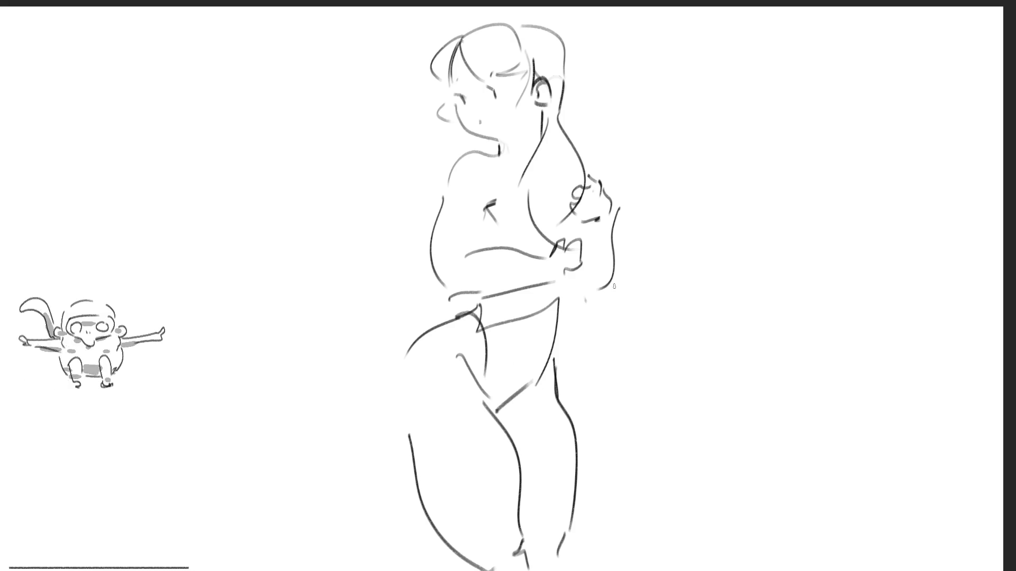
pyautogui.moveTo(494, 162)
pyautogui.mouseDown()
pyautogui.moveTo(511, 236)
pyautogui.moveTo(525, 202)
pyautogui.mouseUp()
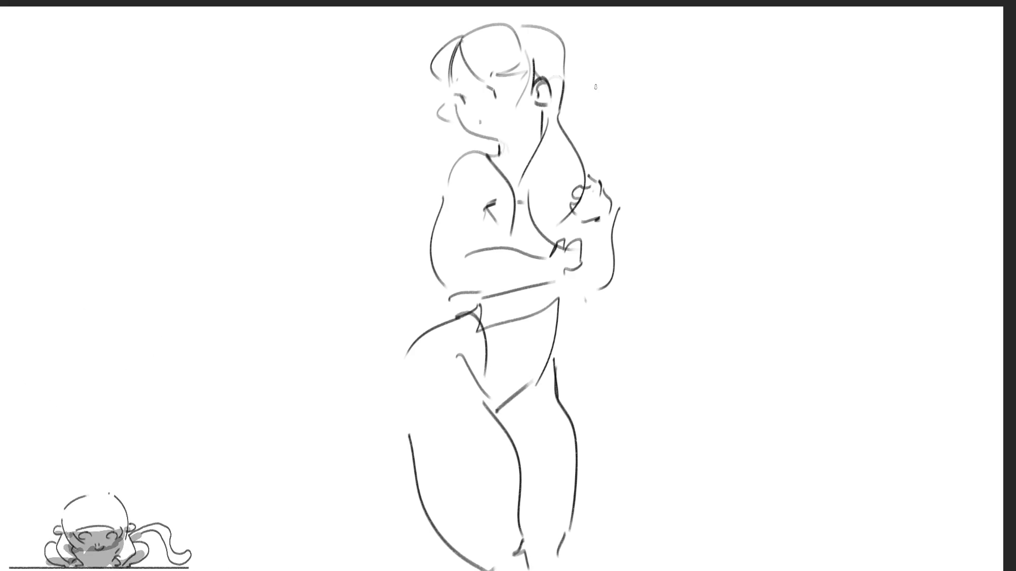
pyautogui.hotkey('ctrl', 't')
# Shrink the figure and move it up and to the left.
pyautogui.moveTo(619, 23); pyautogui.dragTo(537, 164)
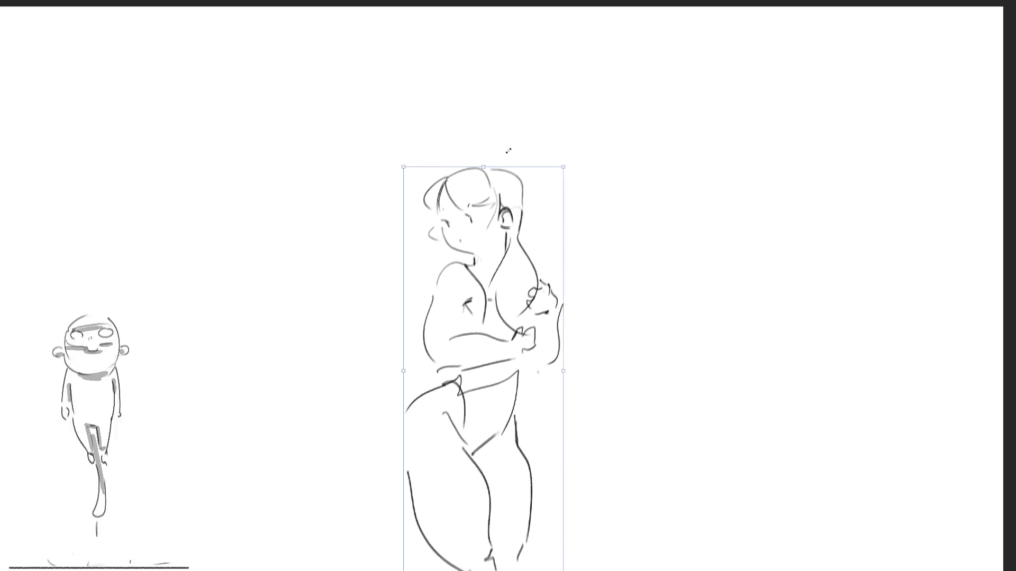
pyautogui.moveTo(474, 231); pyautogui.dragTo(451, 84)
pyautogui.press('Return')
# Draw the lower legs down to the bottom edge and add grey blush across the face.
pyautogui.moveTo(417, 411); pyautogui.dragTo(441, 569)
pyautogui.moveTo(495, 418); pyautogui.dragTo(481, 567)
pyautogui.moveTo(478, 433); pyautogui.dragTo(456, 570)
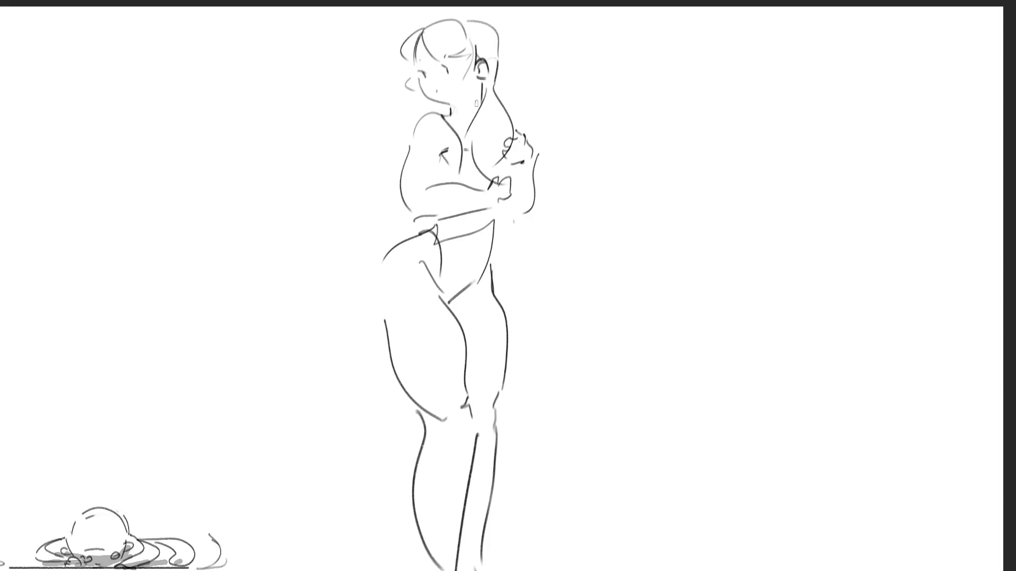
pyautogui.moveTo(419, 80); pyautogui.dragTo(461, 79)
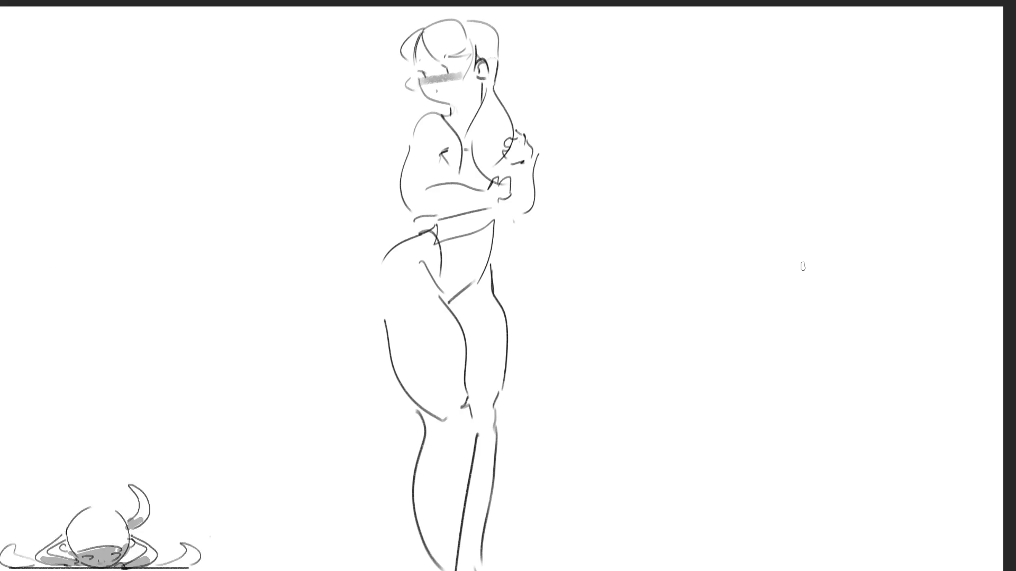
# Try a large eraser, undo it, then select all and delete the standing woman sketch.
pyautogui.press('e')
pyautogui.moveTo(453, 363)
pyautogui.mouseDown()
pyautogui.moveTo(444, 228)
pyautogui.moveTo(442, 420)
pyautogui.moveTo(476, 476)
pyautogui.moveTo(507, 475)
pyautogui.mouseUp()
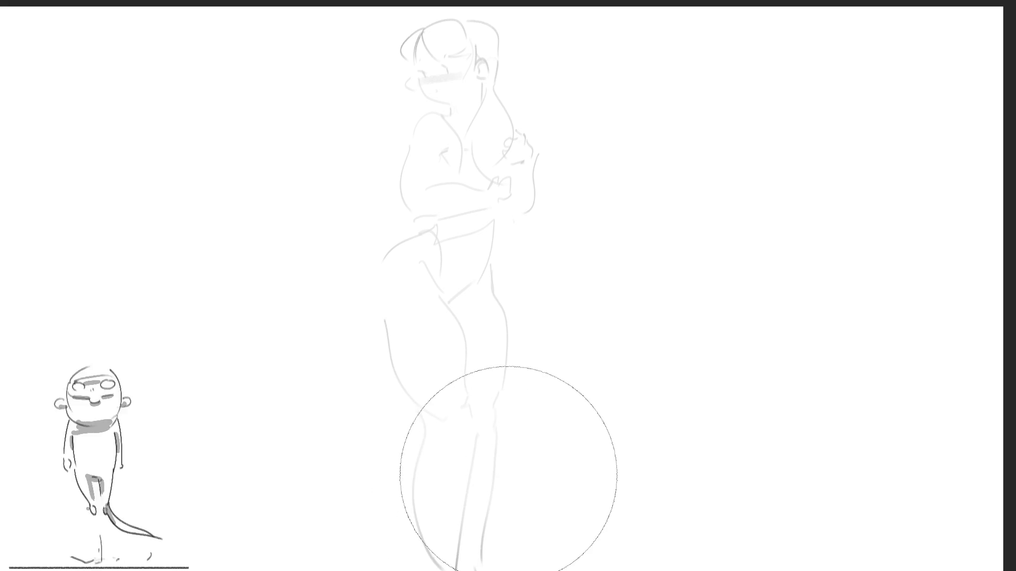
pyautogui.hotkey('ctrl', 'z')
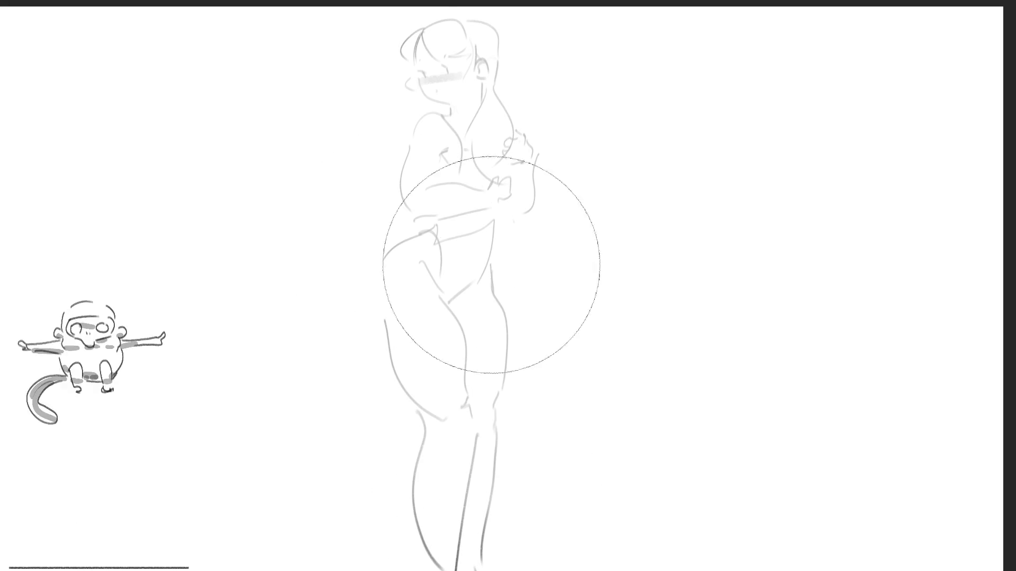
pyautogui.hotkey('ctrl', 'a')
pyautogui.press('Delete')
pyautogui.press('b')
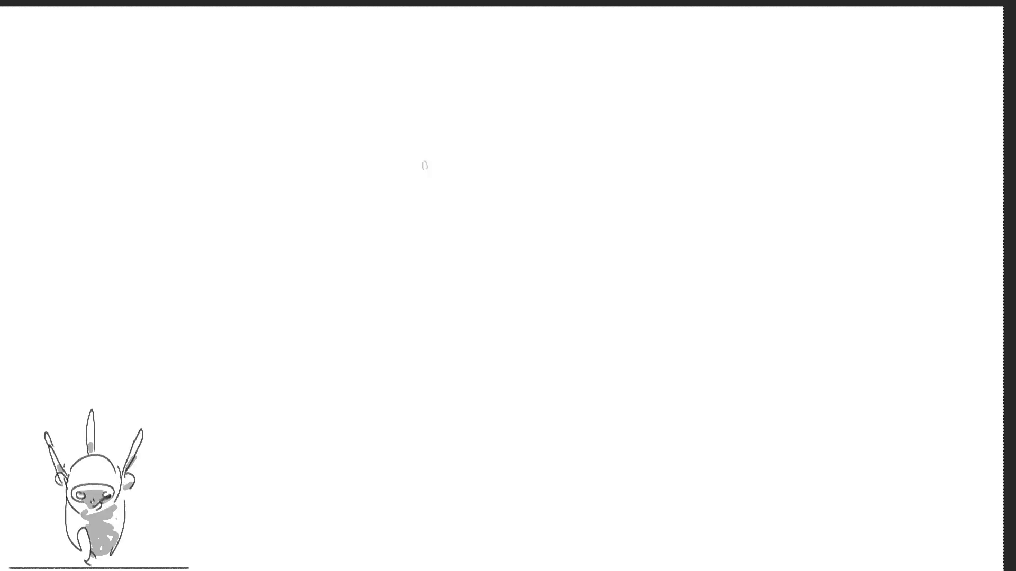
# Draw two high-heeled boot outlines with shaft, heel and sole, then an oval head at upper right.
pyautogui.moveTo(425, 68)
pyautogui.mouseDown()
pyautogui.moveTo(424, 205)
pyautogui.moveTo(447, 58)
pyautogui.moveTo(459, 214)
pyautogui.mouseUp()
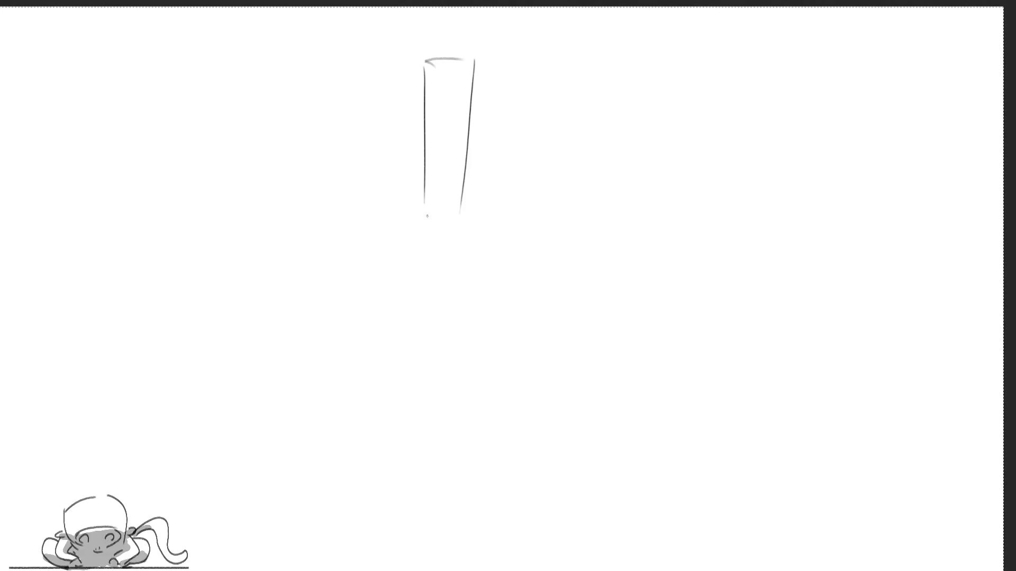
pyautogui.moveTo(423, 204)
pyautogui.mouseDown()
pyautogui.moveTo(419, 359)
pyautogui.moveTo(403, 298)
pyautogui.moveTo(455, 361)
pyautogui.moveTo(606, 359)
pyautogui.moveTo(547, 349)
pyautogui.moveTo(473, 229)
pyautogui.mouseUp()
pyautogui.moveTo(644, 58)
pyautogui.mouseDown()
pyautogui.moveTo(646, 173)
pyautogui.moveTo(630, 290)
pyautogui.moveTo(648, 336)
pyautogui.moveTo(814, 348)
pyautogui.moveTo(749, 289)
pyautogui.moveTo(684, 161)
pyautogui.moveTo(694, 60)
pyautogui.mouseUp()
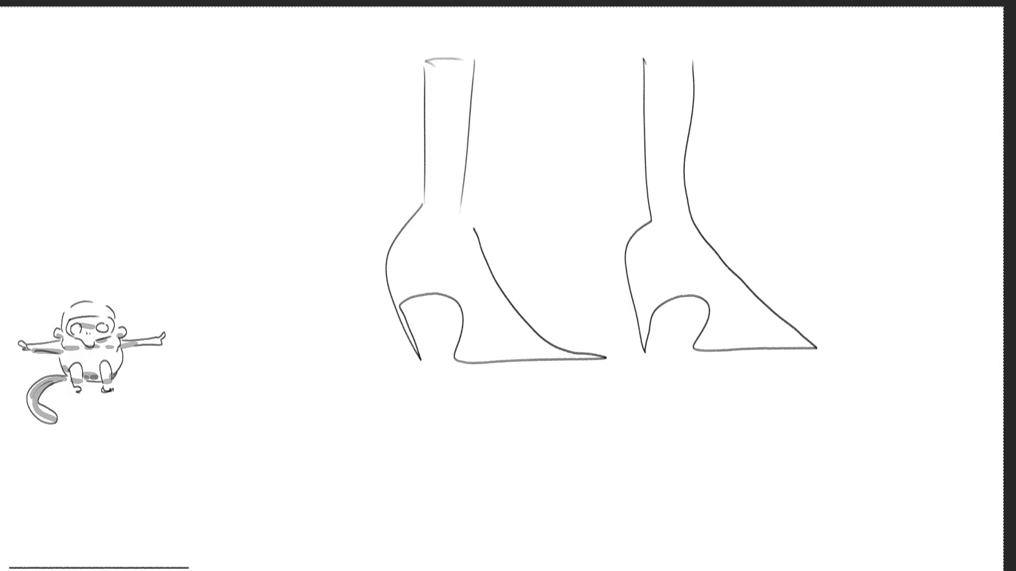
pyautogui.moveTo(762, 96)
pyautogui.mouseDown()
pyautogui.moveTo(764, 127)
pyautogui.moveTo(842, 120)
pyautogui.mouseUp()
pyautogui.moveTo(765, 136)
pyautogui.mouseDown()
pyautogui.moveTo(798, 168)
pyautogui.moveTo(847, 139)
pyautogui.mouseUp()
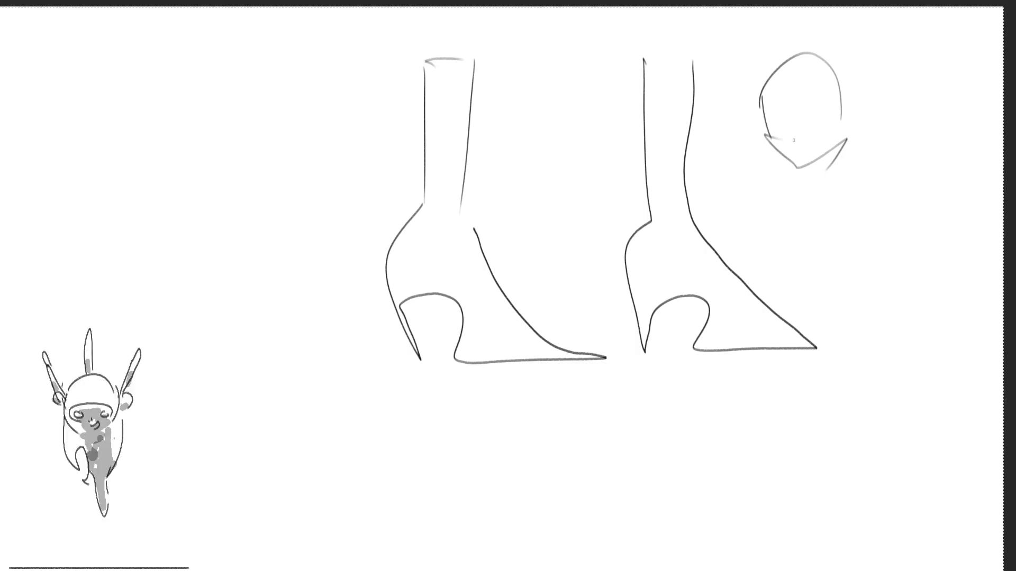
# Mark the face, eyes and ears inside the head and add short hair strokes.
pyautogui.moveTo(770, 109); pyautogui.dragTo(832, 105)
pyautogui.moveTo(804, 144); pyautogui.dragTo(810, 152)
pyautogui.moveTo(857, 104); pyautogui.dragTo(858, 124)
pyautogui.moveTo(739, 120); pyautogui.dragTo(750, 132)
pyautogui.moveTo(755, 129); pyautogui.dragTo(760, 141)
pyautogui.moveTo(759, 139); pyautogui.dragTo(766, 149)
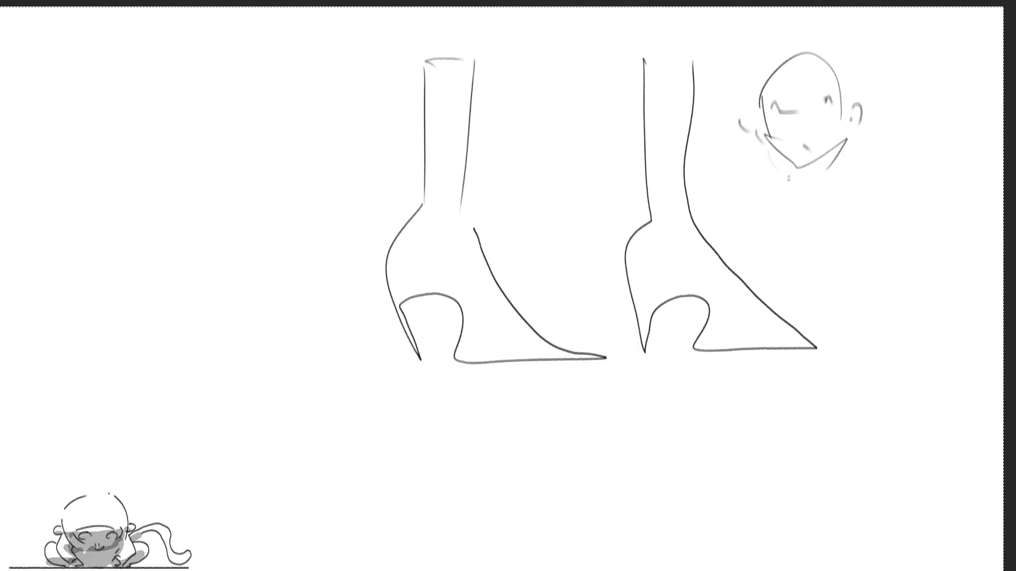
# Draw the raised peace-sign hand with two fingers and knuckles.
pyautogui.moveTo(895, 120)
pyautogui.mouseDown()
pyautogui.moveTo(876, 82)
pyautogui.moveTo(906, 142)
pyautogui.moveTo(917, 139)
pyautogui.mouseUp()
pyautogui.moveTo(913, 84)
pyautogui.mouseDown()
pyautogui.moveTo(909, 150)
pyautogui.moveTo(955, 154)
pyautogui.moveTo(926, 180)
pyautogui.mouseUp()
pyautogui.moveTo(901, 159)
pyautogui.mouseDown()
pyautogui.moveTo(890, 168)
pyautogui.moveTo(904, 168)
pyautogui.mouseUp()
pyautogui.moveTo(913, 151)
pyautogui.mouseDown()
pyautogui.moveTo(899, 178)
pyautogui.moveTo(909, 188)
pyautogui.mouseUp()
pyautogui.moveTo(893, 176); pyautogui.dragTo(919, 202)
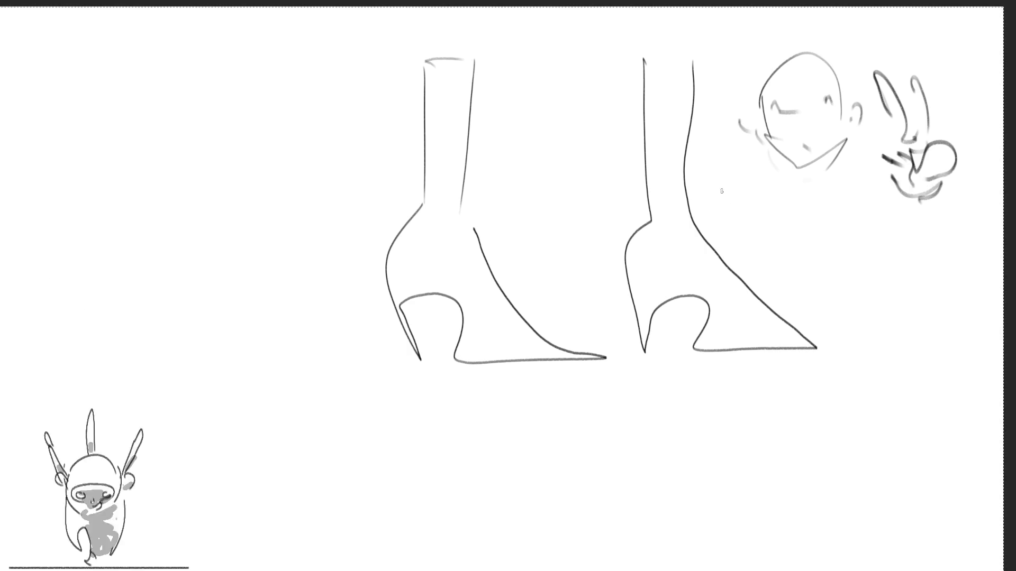
# Sketch the other hand below the head and loop strokes under the peace-sign hand.
pyautogui.moveTo(709, 186)
pyautogui.mouseDown()
pyautogui.moveTo(752, 182)
pyautogui.moveTo(772, 218)
pyautogui.mouseUp()
pyautogui.moveTo(710, 208); pyautogui.dragTo(742, 242)
pyautogui.moveTo(767, 200)
pyautogui.mouseDown()
pyautogui.moveTo(804, 218)
pyautogui.moveTo(774, 225)
pyautogui.moveTo(770, 249)
pyautogui.moveTo(762, 222)
pyautogui.moveTo(736, 249)
pyautogui.mouseUp()
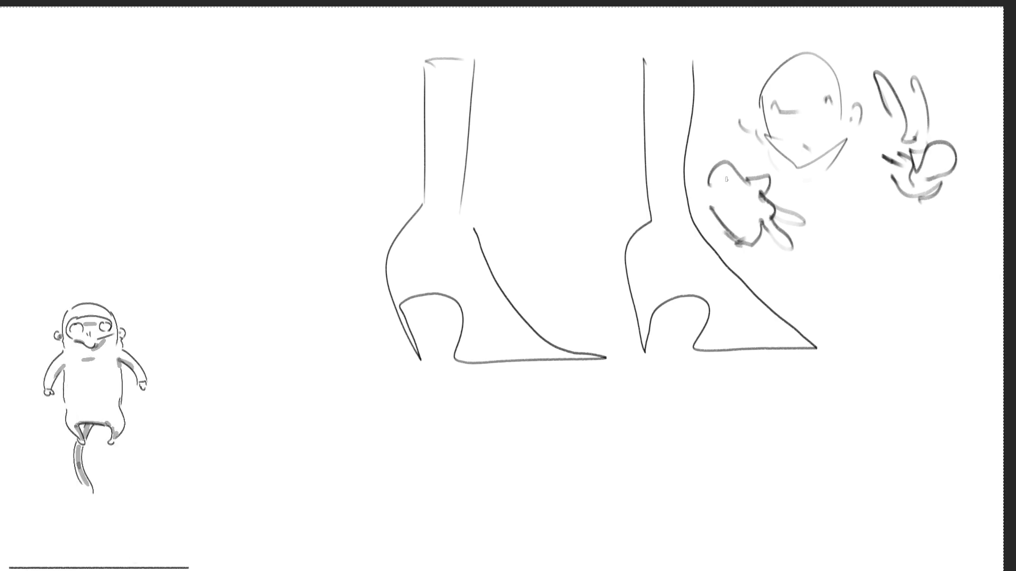
pyautogui.moveTo(721, 159); pyautogui.dragTo(709, 200)
pyautogui.moveTo(940, 195)
pyautogui.mouseDown()
pyautogui.moveTo(873, 222)
pyautogui.moveTo(867, 164)
pyautogui.moveTo(802, 223)
pyautogui.moveTo(742, 169)
pyautogui.mouseUp()
# Shape the torso outline, the arm across the body and the waist line.
pyautogui.moveTo(690, 199)
pyautogui.mouseDown()
pyautogui.moveTo(712, 235)
pyautogui.moveTo(772, 256)
pyautogui.mouseUp()
pyautogui.moveTo(770, 182); pyautogui.dragTo(797, 192)
pyautogui.moveTo(812, 237)
pyautogui.mouseDown()
pyautogui.moveTo(831, 204)
pyautogui.moveTo(807, 288)
pyautogui.moveTo(892, 238)
pyautogui.moveTo(820, 327)
pyautogui.moveTo(858, 363)
pyautogui.mouseUp()
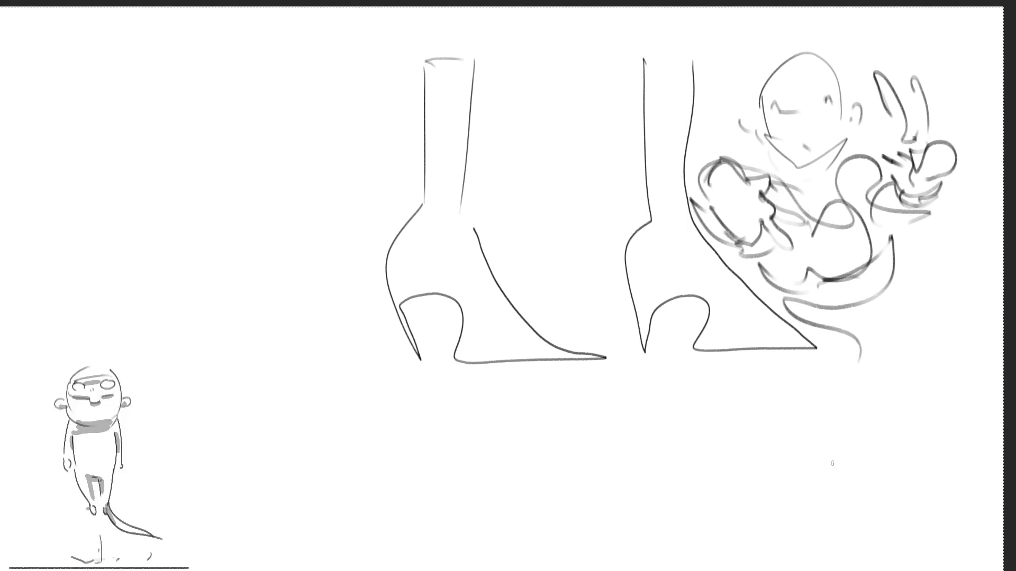
pyautogui.moveTo(762, 333)
pyautogui.mouseDown()
pyautogui.moveTo(851, 304)
pyautogui.moveTo(910, 254)
pyautogui.mouseUp()
pyautogui.moveTo(753, 283)
pyautogui.mouseDown()
pyautogui.moveTo(755, 334)
pyautogui.moveTo(818, 348)
pyautogui.mouseUp()
pyautogui.moveTo(882, 311); pyautogui.dragTo(882, 352)
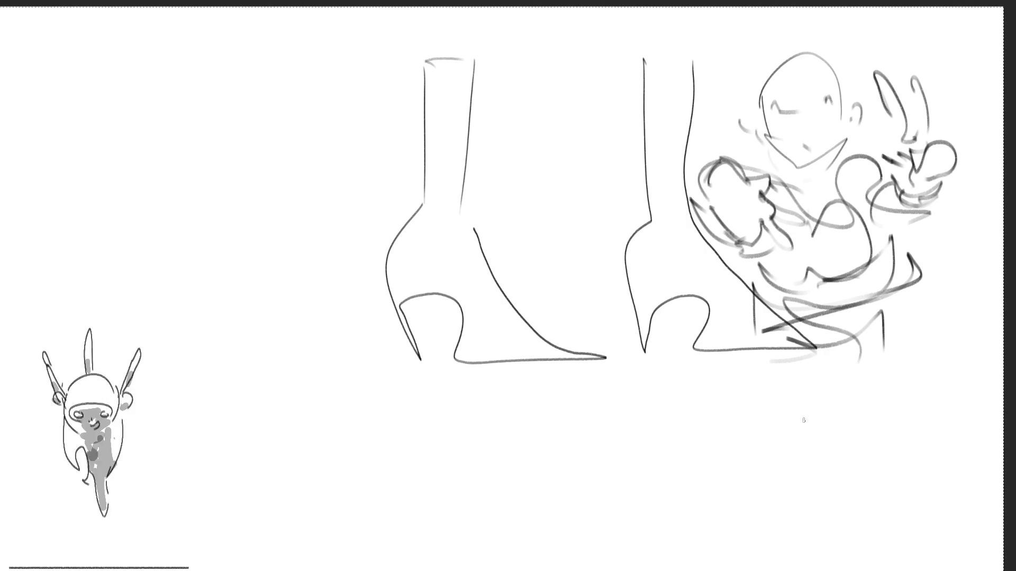
# Block in the bell-shaped skirt with pleat lines down to the hem.
pyautogui.moveTo(785, 335); pyautogui.dragTo(879, 386)
pyautogui.moveTo(756, 342); pyautogui.dragTo(788, 429)
pyautogui.moveTo(883, 325)
pyautogui.mouseDown()
pyautogui.moveTo(902, 418)
pyautogui.moveTo(854, 439)
pyautogui.mouseUp()
pyautogui.moveTo(756, 342)
pyautogui.mouseDown()
pyautogui.moveTo(711, 392)
pyautogui.moveTo(693, 507)
pyautogui.moveTo(741, 527)
pyautogui.moveTo(693, 482)
pyautogui.mouseUp()
pyautogui.moveTo(781, 364); pyautogui.dragTo(731, 529)
pyautogui.moveTo(823, 374); pyautogui.dragTo(799, 553)
pyautogui.moveTo(857, 388); pyautogui.dragTo(865, 535)
pyautogui.moveTo(873, 360); pyautogui.dragTo(902, 514)
pyautogui.moveTo(884, 329)
pyautogui.mouseDown()
pyautogui.moveTo(926, 458)
pyautogui.moveTo(714, 530)
pyautogui.mouseUp()
pyautogui.moveTo(850, 556); pyautogui.dragTo(805, 561)
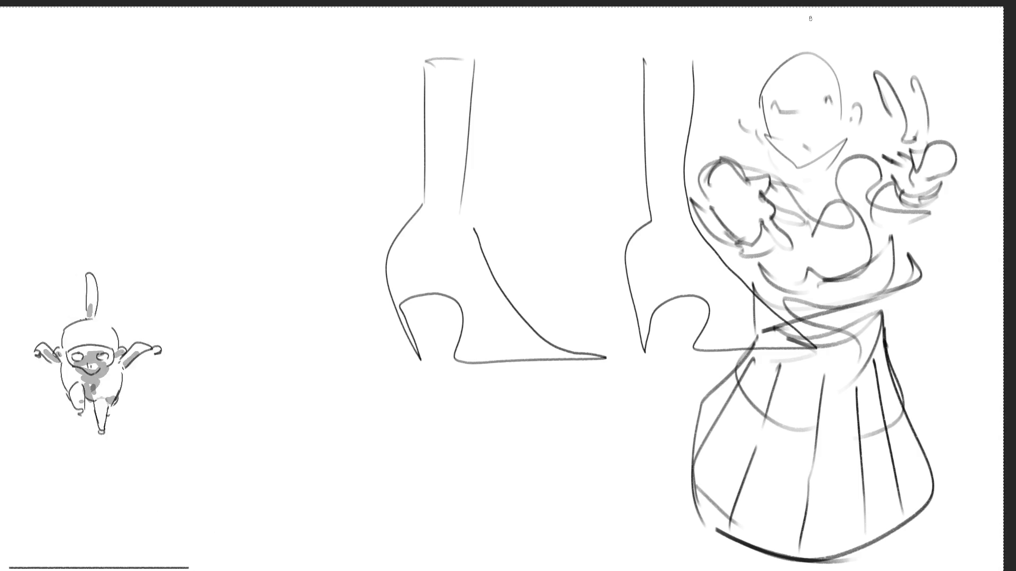
# Sketch a few loose hair strokes above the peace-sign girl's head.
pyautogui.moveTo(746, 94)
pyautogui.mouseDown()
pyautogui.moveTo(809, 70)
pyautogui.moveTo(774, 47)
pyautogui.moveTo(813, 62)
pyautogui.mouseUp()
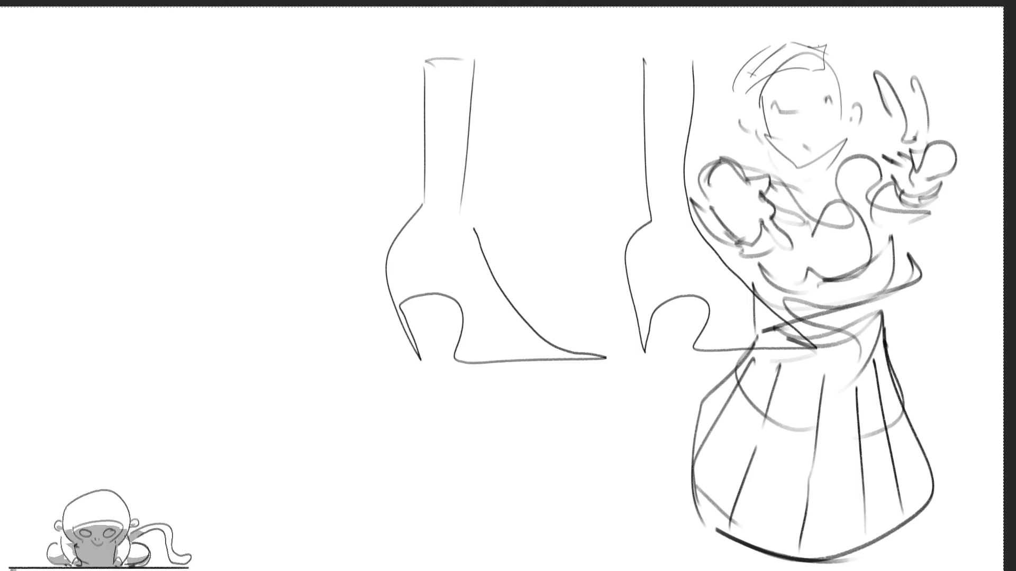
# Undo the loose head strokes, then draw a cap and long hair down both sides.
pyautogui.hotkey('ctrl', 'z')
pyautogui.hotkey('ctrl', 'z')
pyautogui.hotkey('ctrl', 'z')
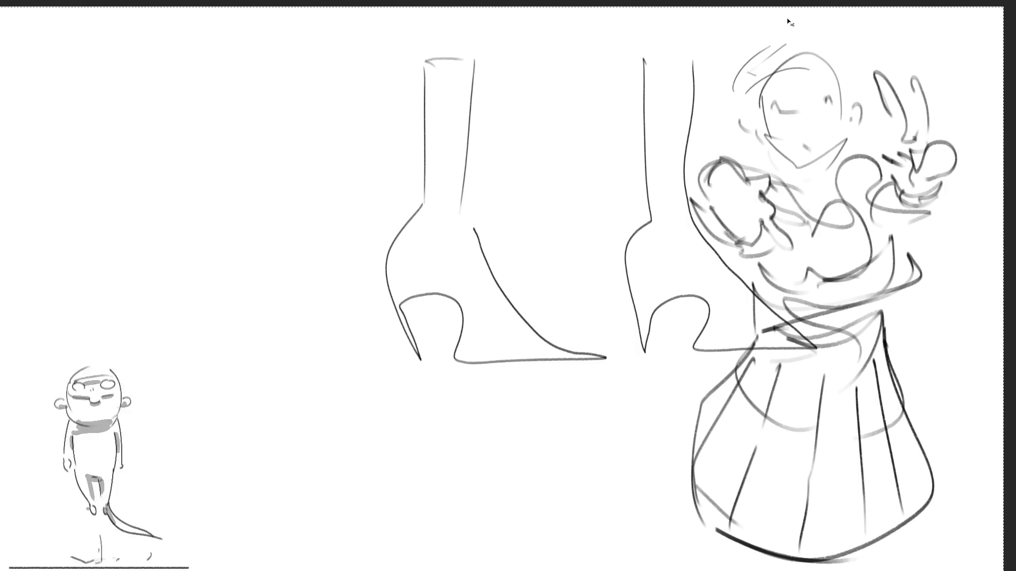
pyautogui.hotkey('ctrl', 'z')
pyautogui.hotkey('ctrl', 'z')
pyautogui.hotkey('ctrl', 'z')
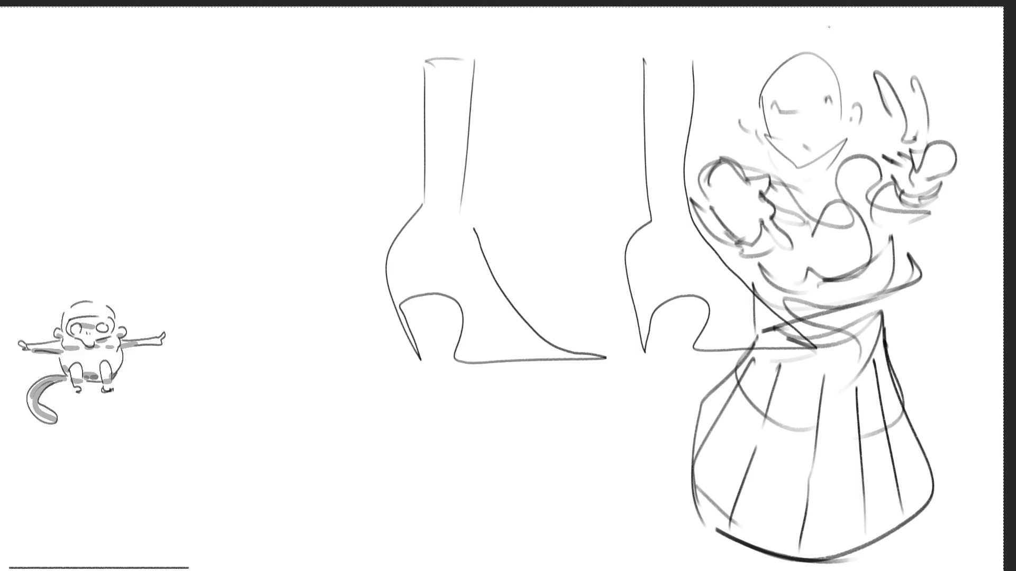
pyautogui.moveTo(760, 85)
pyautogui.mouseDown()
pyautogui.moveTo(817, 52)
pyautogui.moveTo(732, 57)
pyautogui.moveTo(754, 37)
pyautogui.mouseUp()
pyautogui.moveTo(739, 86); pyautogui.dragTo(761, 80)
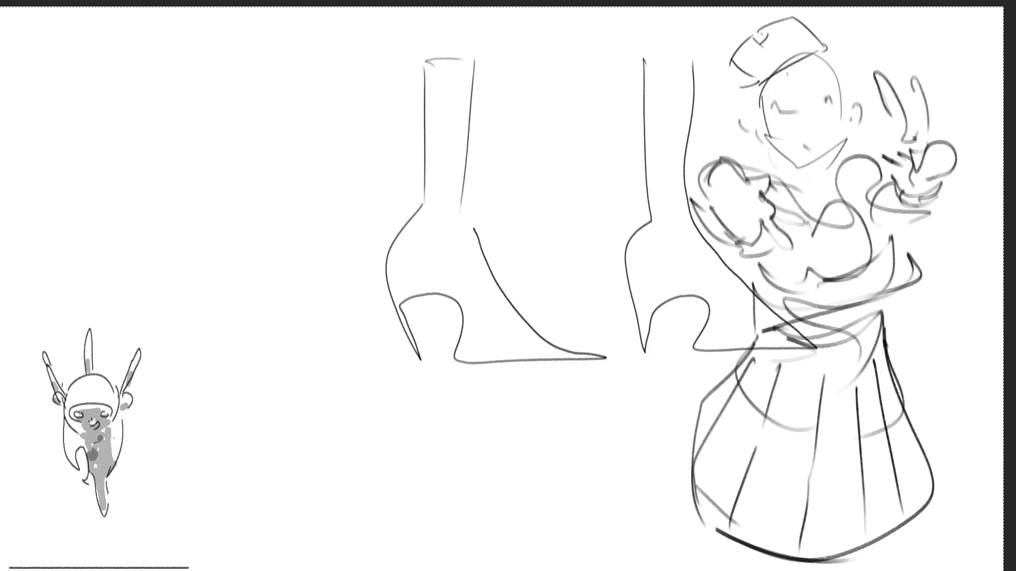
pyautogui.moveTo(819, 52)
pyautogui.mouseDown()
pyautogui.moveTo(832, 30)
pyautogui.moveTo(853, 100)
pyautogui.mouseUp()
pyautogui.moveTo(754, 83)
pyautogui.mouseDown()
pyautogui.moveTo(725, 90)
pyautogui.moveTo(729, 113)
pyautogui.mouseUp()
pyautogui.moveTo(737, 119); pyautogui.dragTo(744, 126)
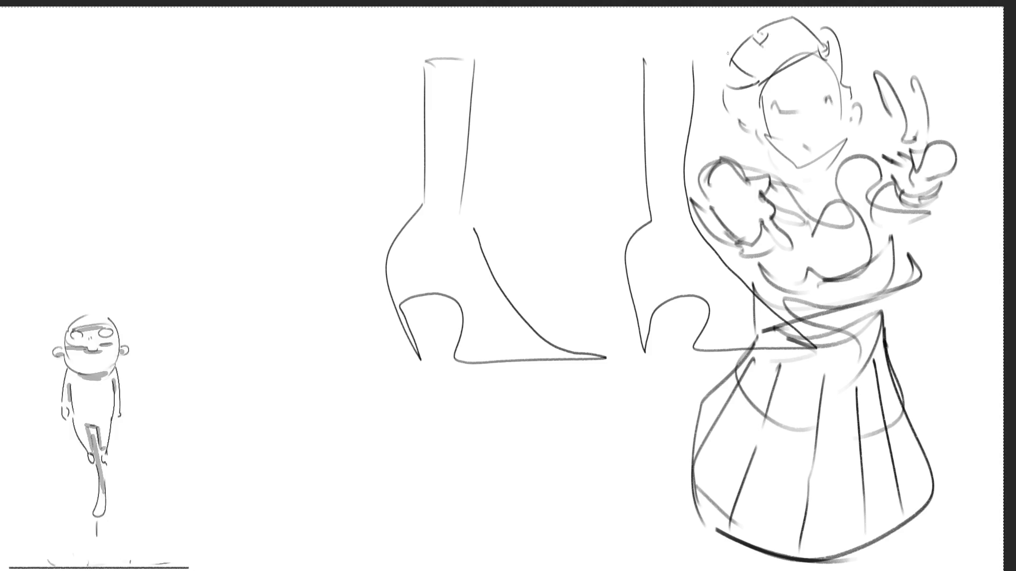
pyautogui.moveTo(842, 29); pyautogui.dragTo(865, 112)
pyautogui.moveTo(734, 74)
pyautogui.mouseDown()
pyautogui.moveTo(683, 80)
pyautogui.moveTo(736, 150)
pyautogui.mouseUp()
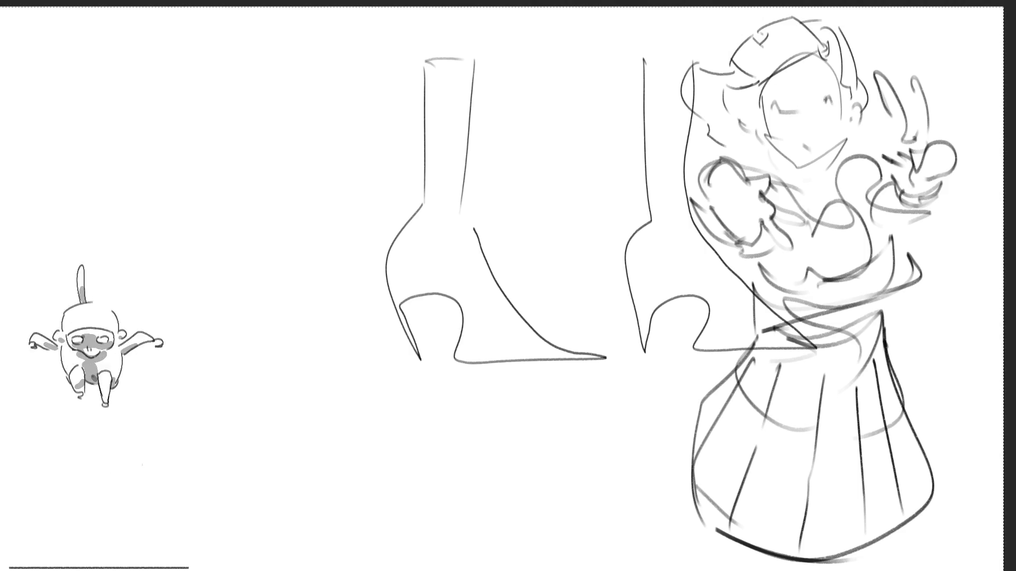
# Add eyebrows, the mouth, the left eye and both ears to the girl's face.
pyautogui.moveTo(769, 88); pyautogui.dragTo(824, 78)
pyautogui.moveTo(801, 144); pyautogui.dragTo(805, 138)
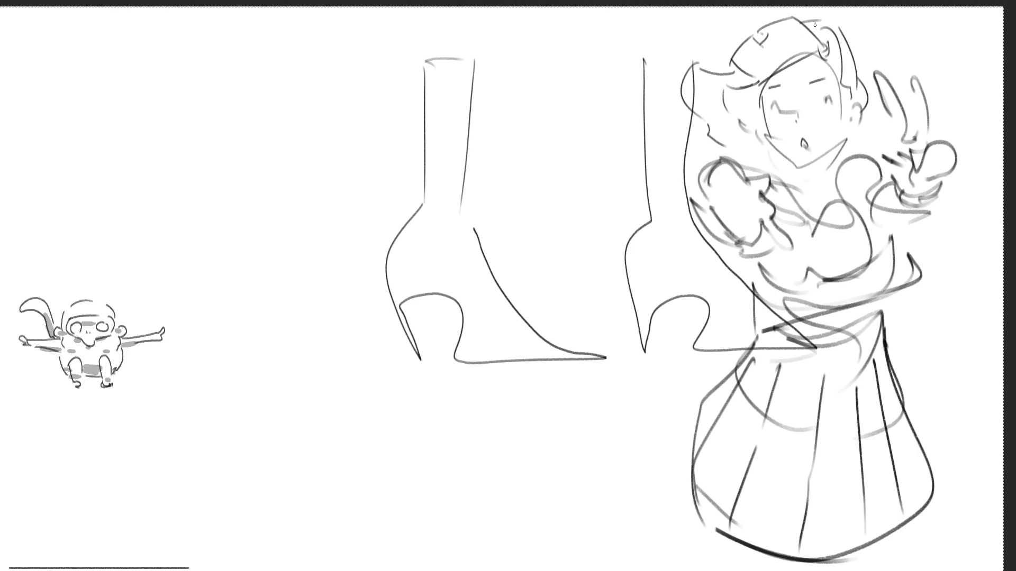
pyautogui.moveTo(771, 107)
pyautogui.mouseDown()
pyautogui.moveTo(828, 109)
pyautogui.moveTo(822, 79)
pyautogui.mouseUp()
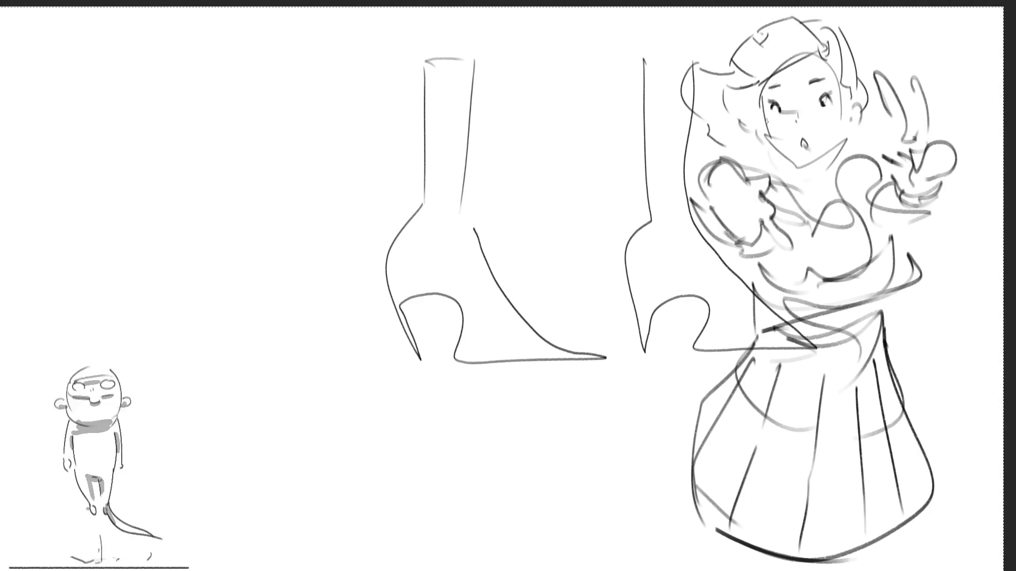
pyautogui.moveTo(754, 119); pyautogui.dragTo(756, 130)
pyautogui.moveTo(853, 99)
pyautogui.mouseDown()
pyautogui.moveTo(861, 125)
pyautogui.moveTo(852, 131)
pyautogui.mouseUp()
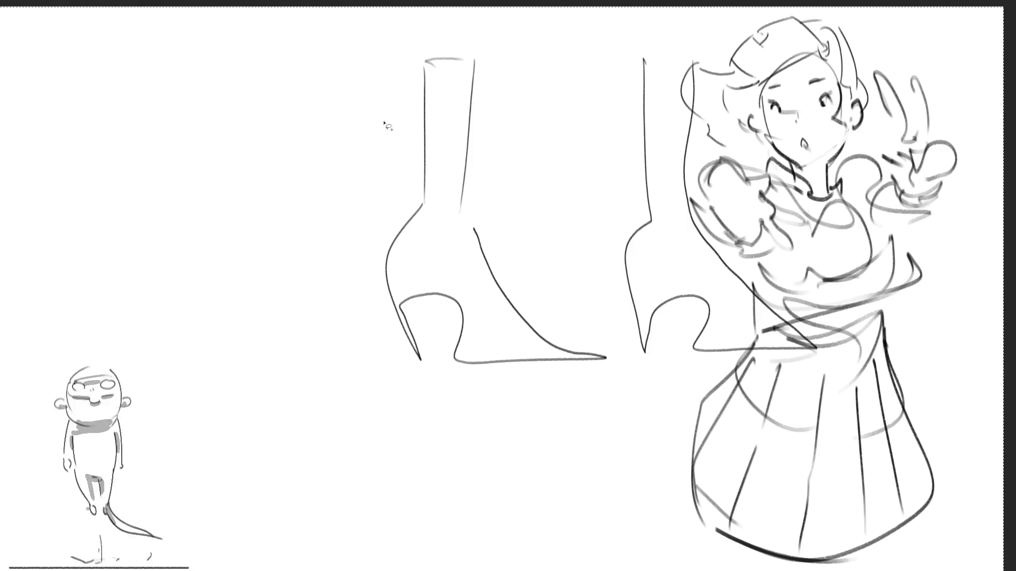
# Lasso and delete the boots, then move the girl sketch to the canvas's left side.
pyautogui.moveTo(381, 124)
pyautogui.mouseDown()
pyautogui.moveTo(492, 22)
pyautogui.moveTo(666, 51)
pyautogui.moveTo(672, 228)
pyautogui.moveTo(723, 266)
pyautogui.moveTo(749, 318)
pyautogui.moveTo(594, 402)
pyautogui.moveTo(316, 126)
pyautogui.mouseUp()
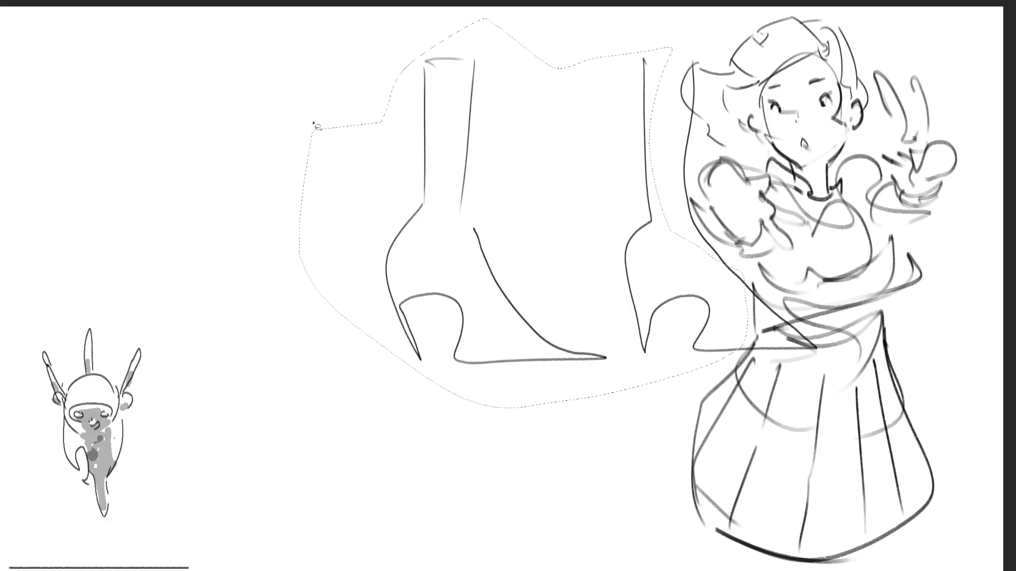
pyautogui.press('Delete')
pyautogui.hotkey('ctrl', 'd')
pyautogui.hotkey('ctrl', 't')
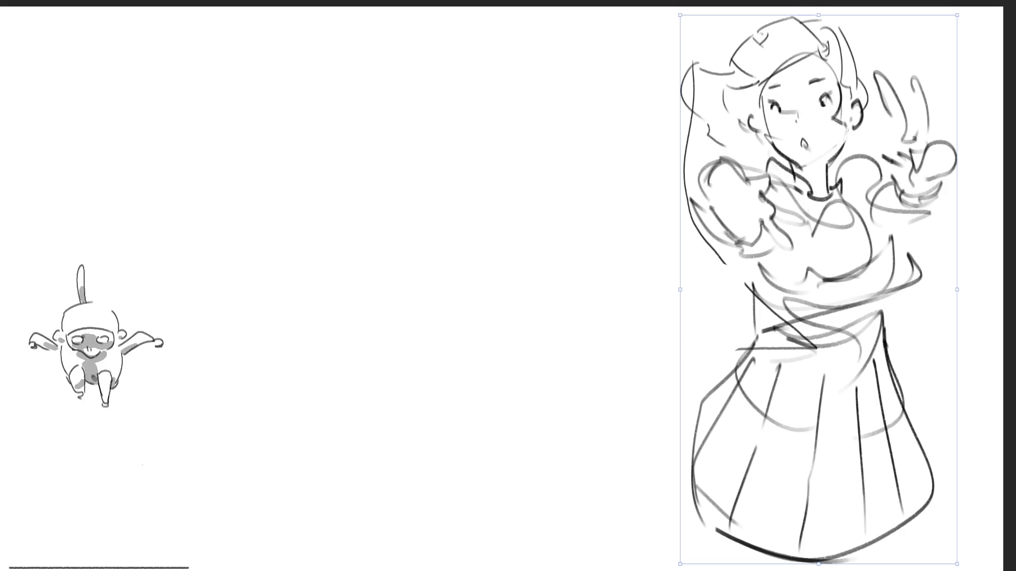
pyautogui.moveTo(831, 18); pyautogui.dragTo(350, 19)
# Commit the move and draw a new arched head outline at upper right.
pyautogui.press('Return')
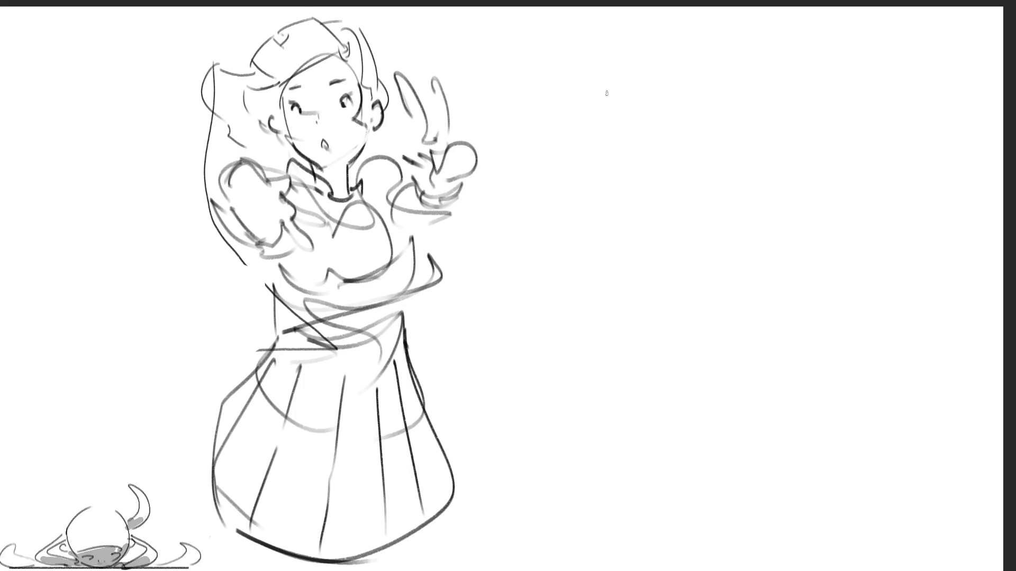
pyautogui.moveTo(612, 100)
pyautogui.mouseDown()
pyautogui.moveTo(616, 63)
pyautogui.moveTo(662, 32)
pyautogui.moveTo(690, 108)
pyautogui.moveTo(653, 94)
pyautogui.moveTo(641, 109)
pyautogui.moveTo(651, 80)
pyautogui.moveTo(666, 103)
pyautogui.moveTo(682, 94)
pyautogui.moveTo(659, 63)
pyautogui.mouseUp()
# Add brow and cheek marks, then redraw the new head's jawline, chin and neck.
pyautogui.moveTo(678, 75); pyautogui.dragTo(683, 68)
pyautogui.moveTo(688, 109); pyautogui.dragTo(674, 147)
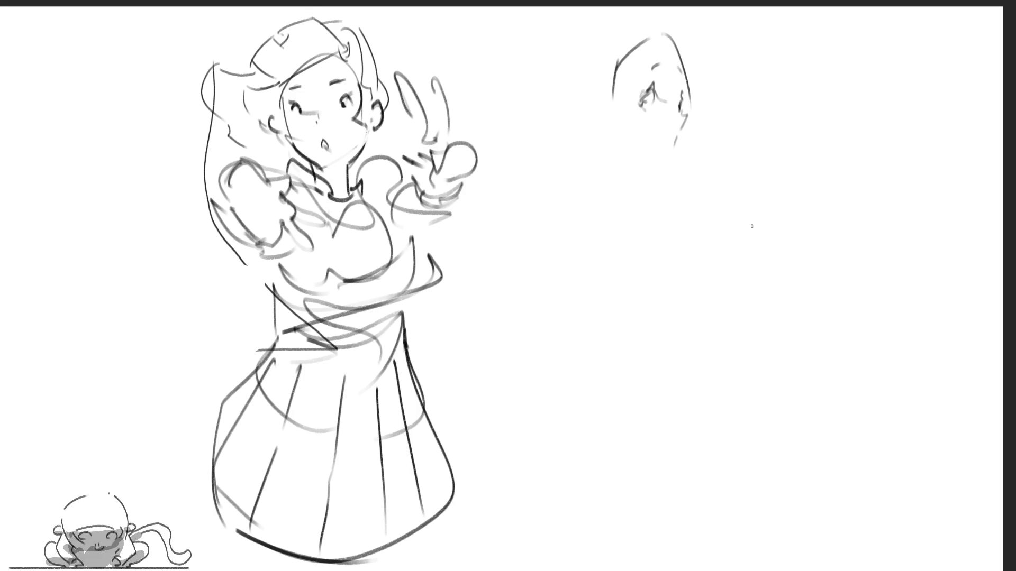
pyautogui.hotkey('ctrl', 'z')
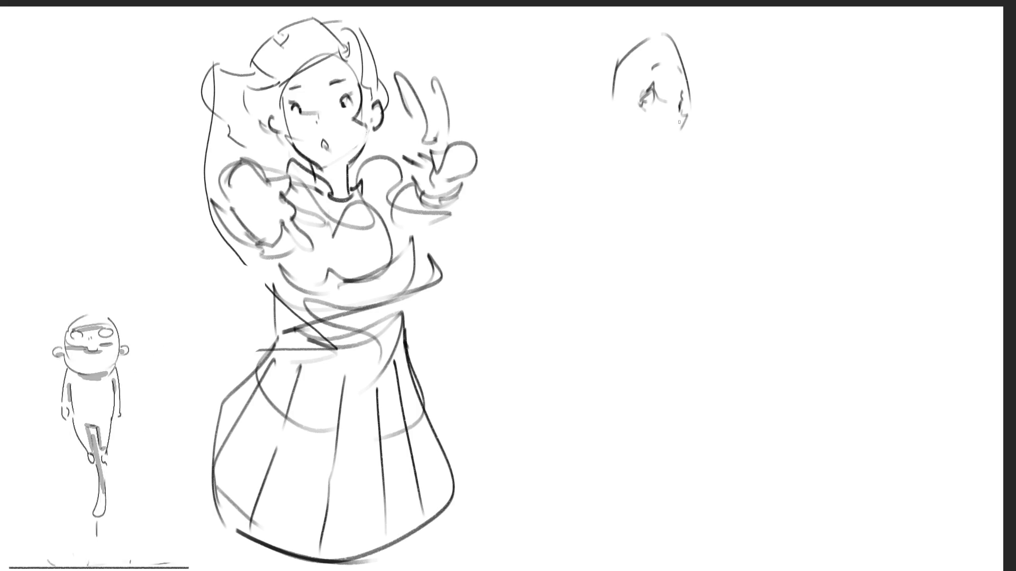
pyautogui.moveTo(688, 120)
pyautogui.mouseDown()
pyautogui.moveTo(684, 156)
pyautogui.moveTo(662, 143)
pyautogui.moveTo(666, 159)
pyautogui.mouseUp()
pyautogui.hotkey('ctrl', 'z')
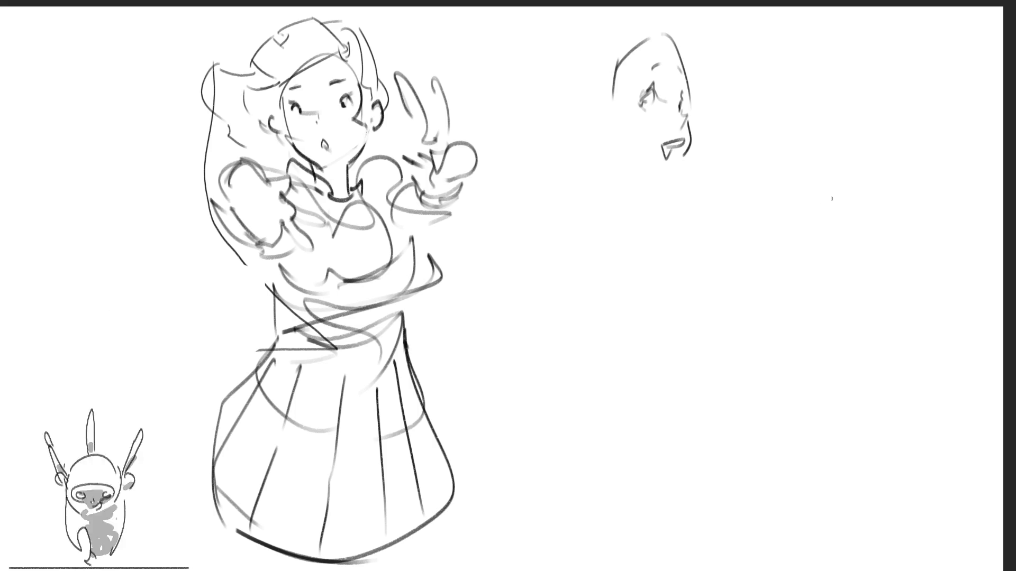
pyautogui.moveTo(687, 159); pyautogui.dragTo(679, 173)
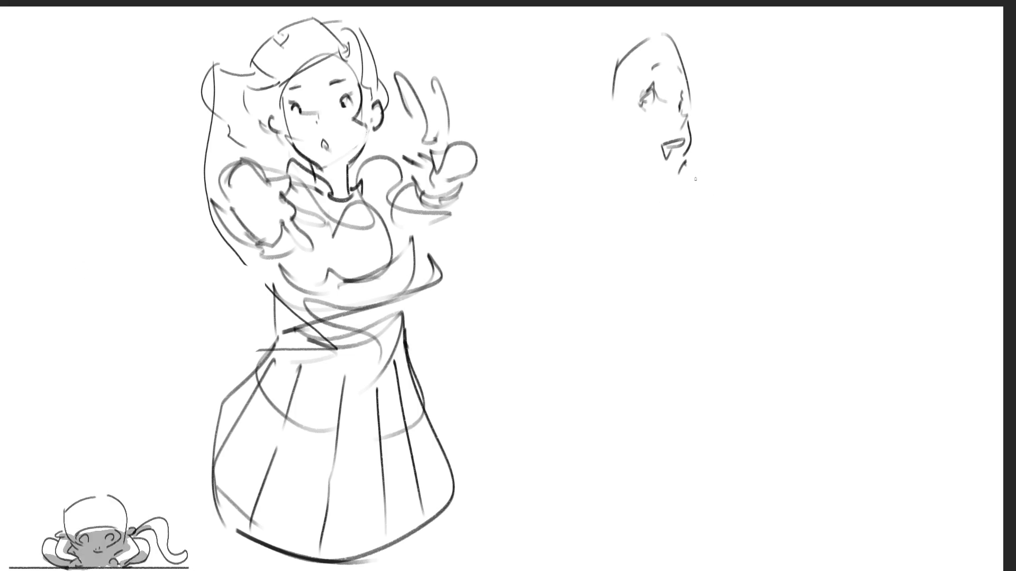
# Rough in the sword blade lines beside the woman's face.
pyautogui.moveTo(698, 171); pyautogui.dragTo(722, 162)
pyautogui.moveTo(764, 136); pyautogui.dragTo(697, 191)
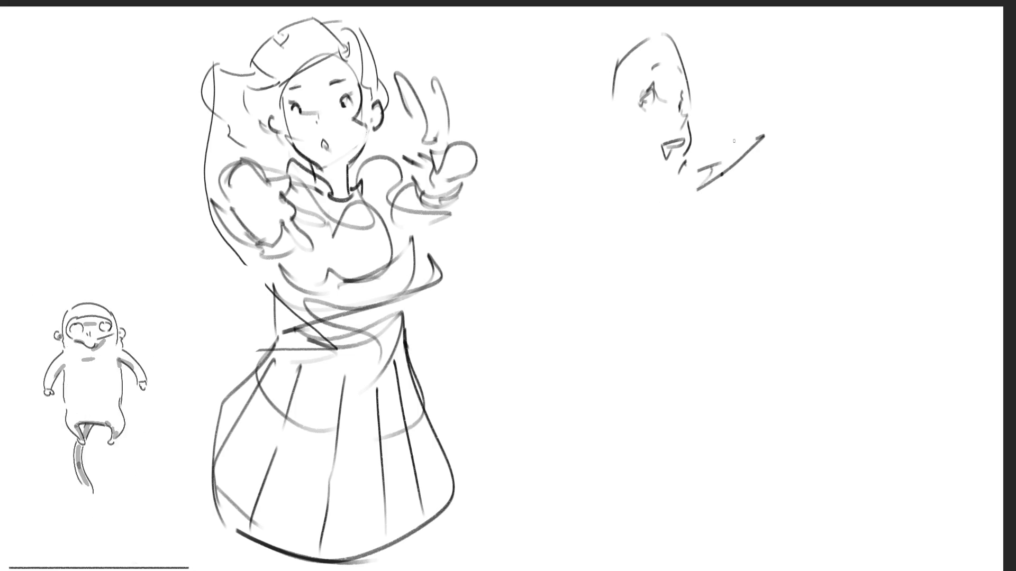
pyautogui.moveTo(774, 121); pyautogui.dragTo(702, 174)
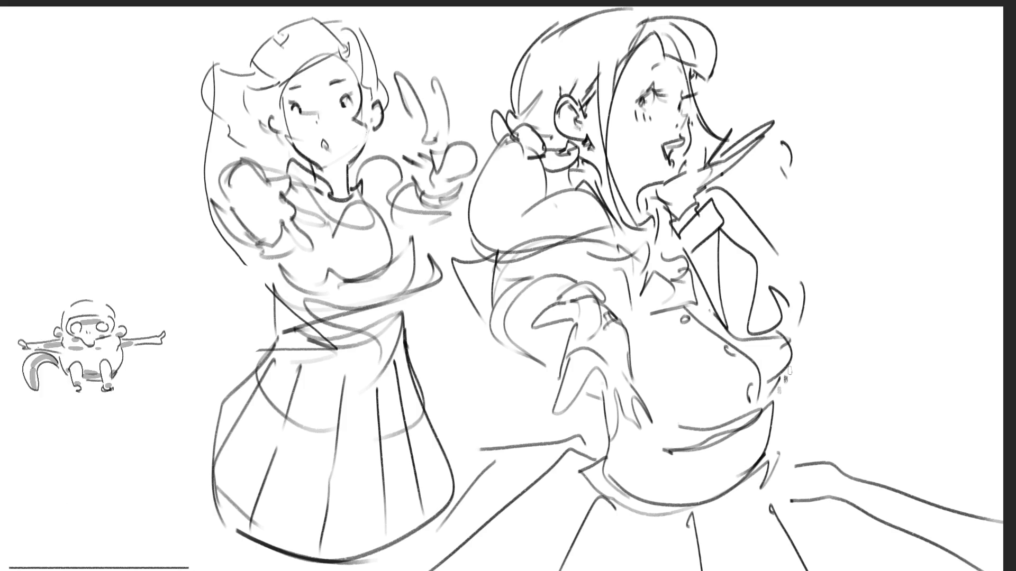
# Add strokes at the woman's hip and a dark stroke on her chest.
pyautogui.moveTo(762, 330); pyautogui.dragTo(796, 386)
pyautogui.moveTo(807, 352); pyautogui.dragTo(801, 366)
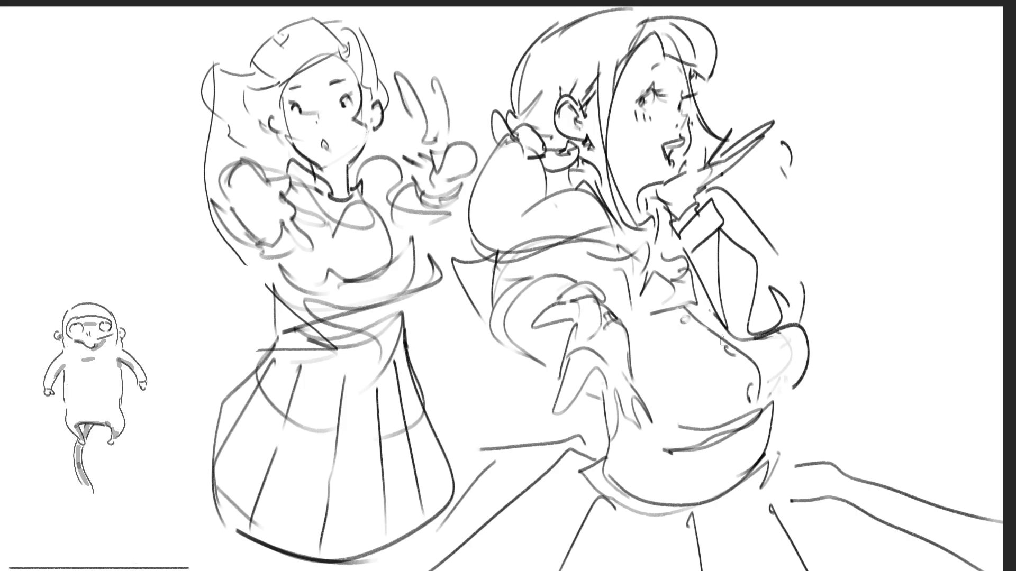
pyautogui.moveTo(690, 306)
pyautogui.mouseDown()
pyautogui.moveTo(737, 359)
pyautogui.moveTo(694, 318)
pyautogui.moveTo(736, 348)
pyautogui.mouseUp()
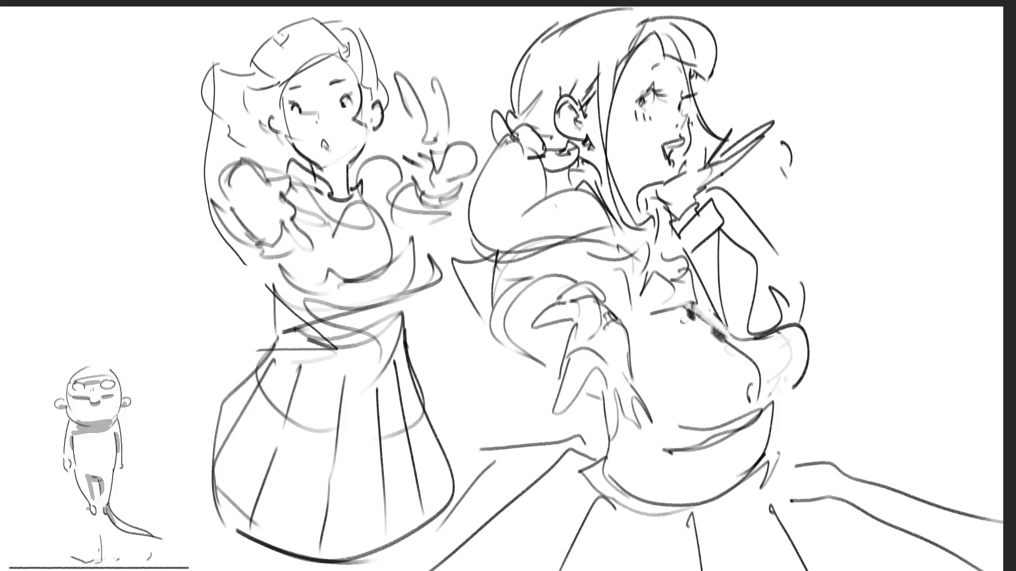
# Draw the woman's clawed hand, hatch a shoulder shadow, and mirror the drawing horizontally.
pyautogui.moveTo(555, 313); pyautogui.dragTo(564, 302)
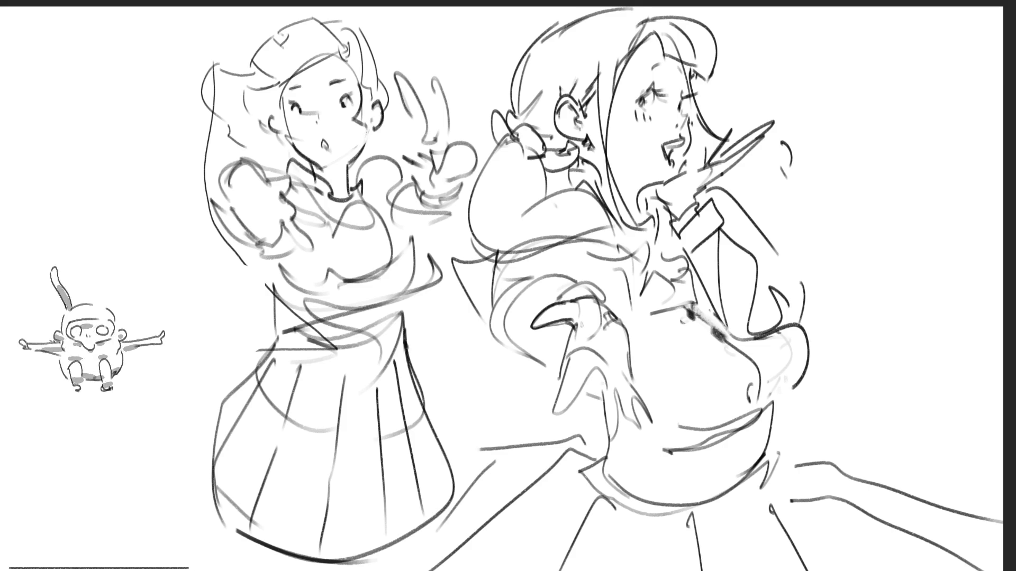
pyautogui.moveTo(572, 328)
pyautogui.mouseDown()
pyautogui.moveTo(555, 410)
pyautogui.moveTo(598, 366)
pyautogui.mouseUp()
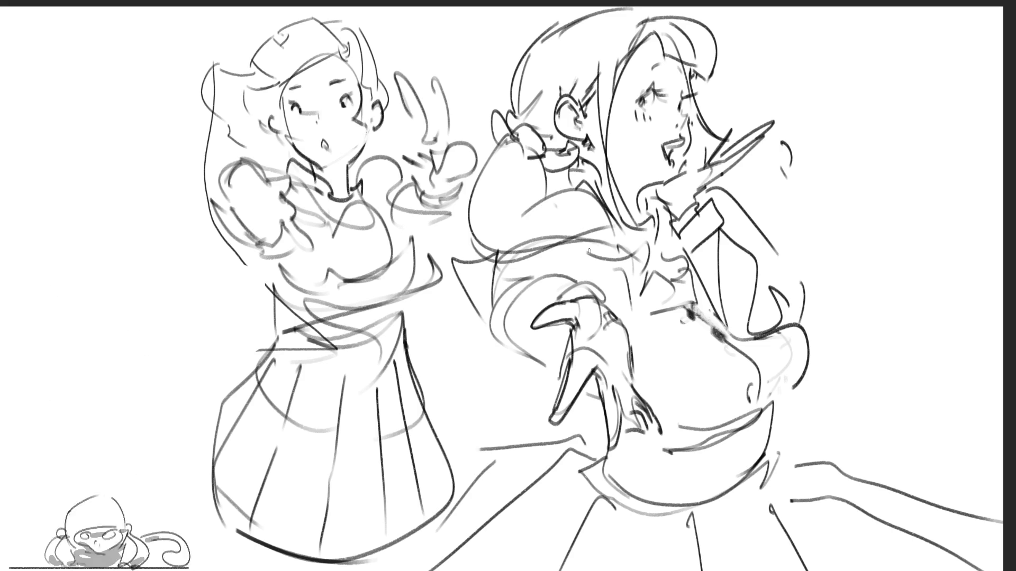
pyautogui.moveTo(462, 263); pyautogui.dragTo(487, 332)
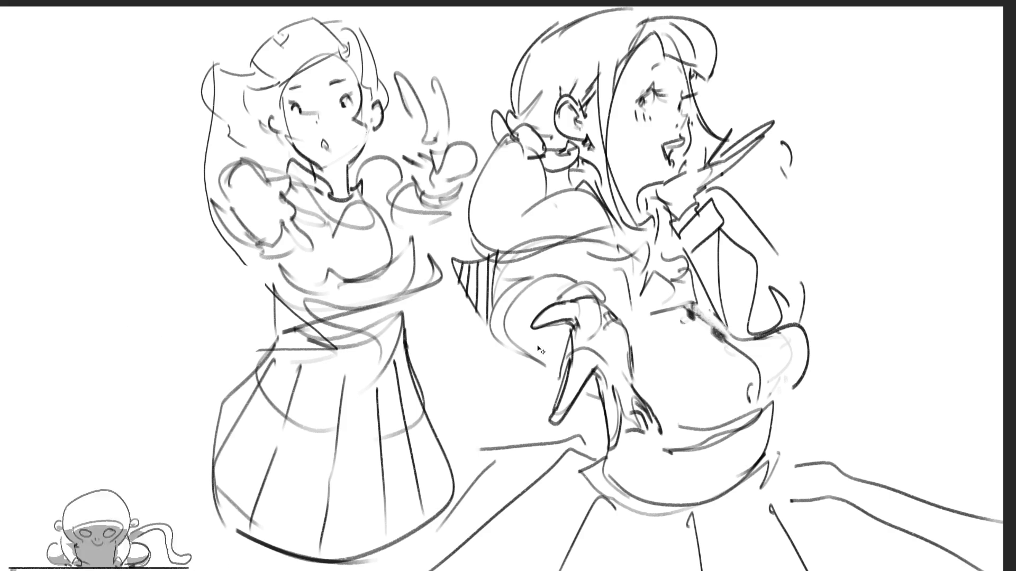
pyautogui.press('m')
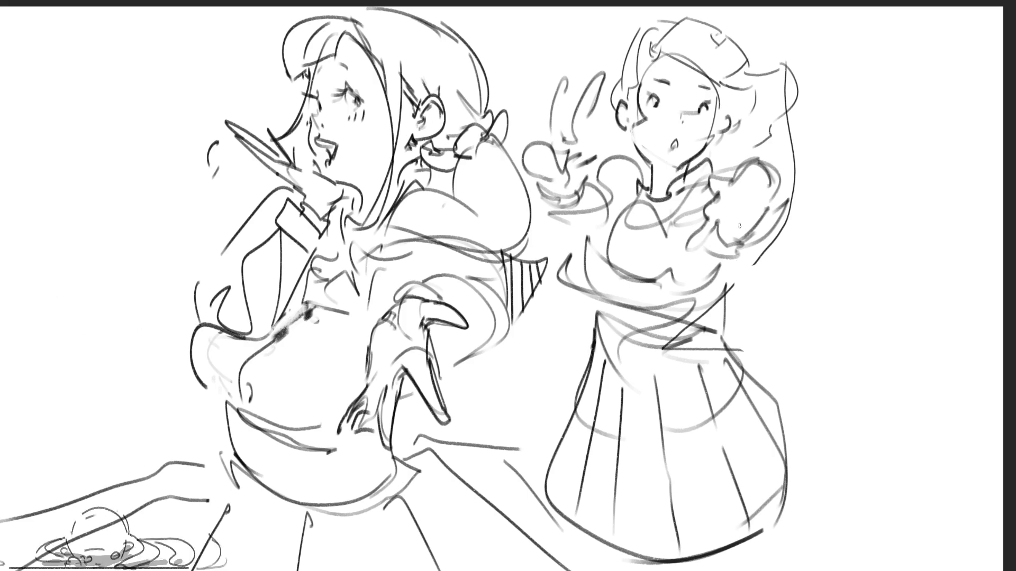
# Fade the schoolgirl's lines with a large eraser, then redraw a dark pupil in her eye with the pencil.
pyautogui.moveTo(839, 31)
pyautogui.mouseDown()
pyautogui.moveTo(688, 132)
pyautogui.moveTo(687, 265)
pyautogui.moveTo(714, 516)
pyautogui.mouseUp()
pyautogui.press('e')
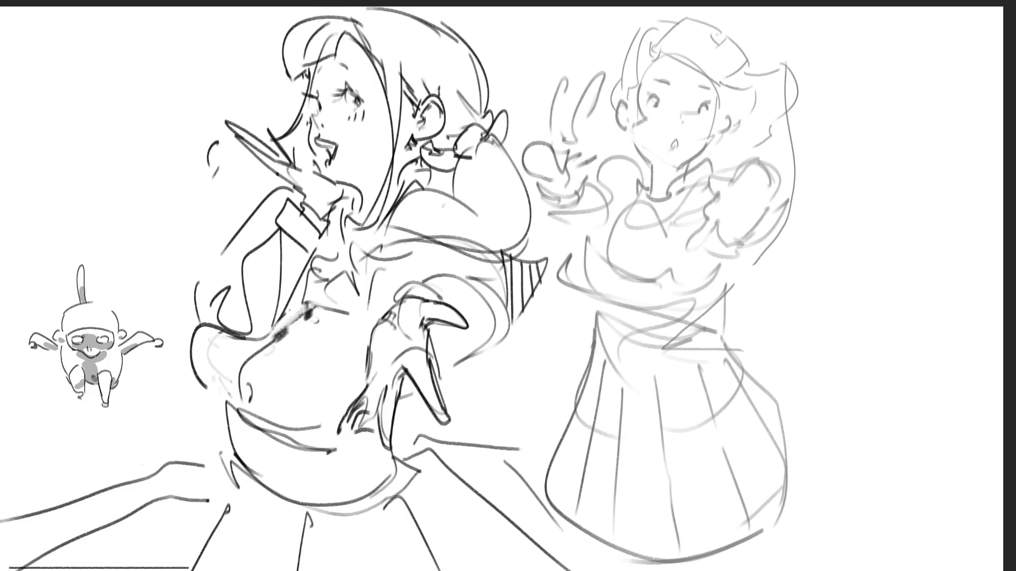
pyautogui.click(655, 105)
pyautogui.moveTo(649, 100); pyautogui.dragTo(662, 105)
pyautogui.hotkey('ctrl', 'z')
pyautogui.hotkey('ctrl', 'z')
pyautogui.hotkey('ctrl', 'z')
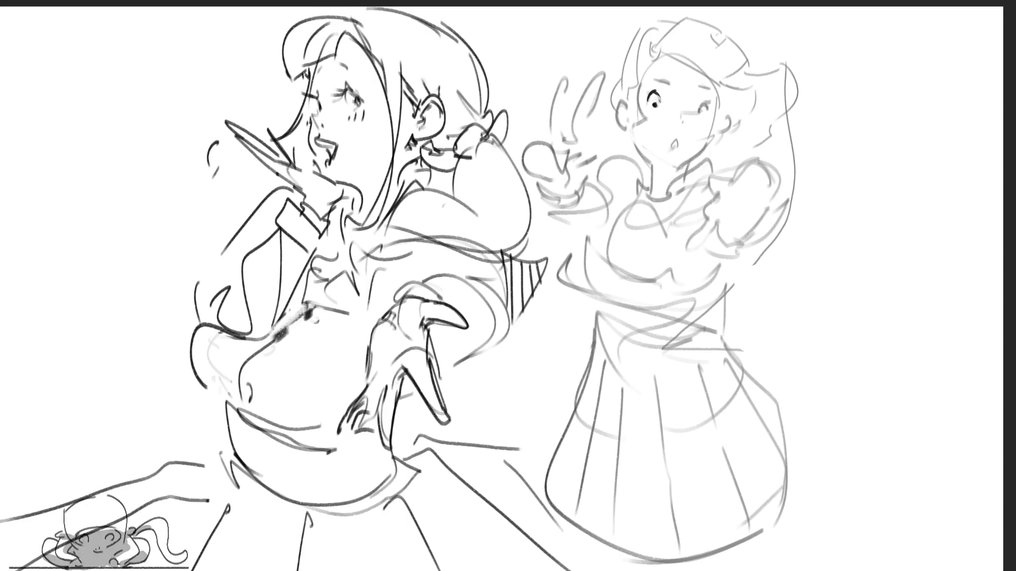
pyautogui.moveTo(698, 114)
pyautogui.mouseDown()
pyautogui.moveTo(704, 100)
pyautogui.moveTo(708, 109)
pyautogui.mouseUp()
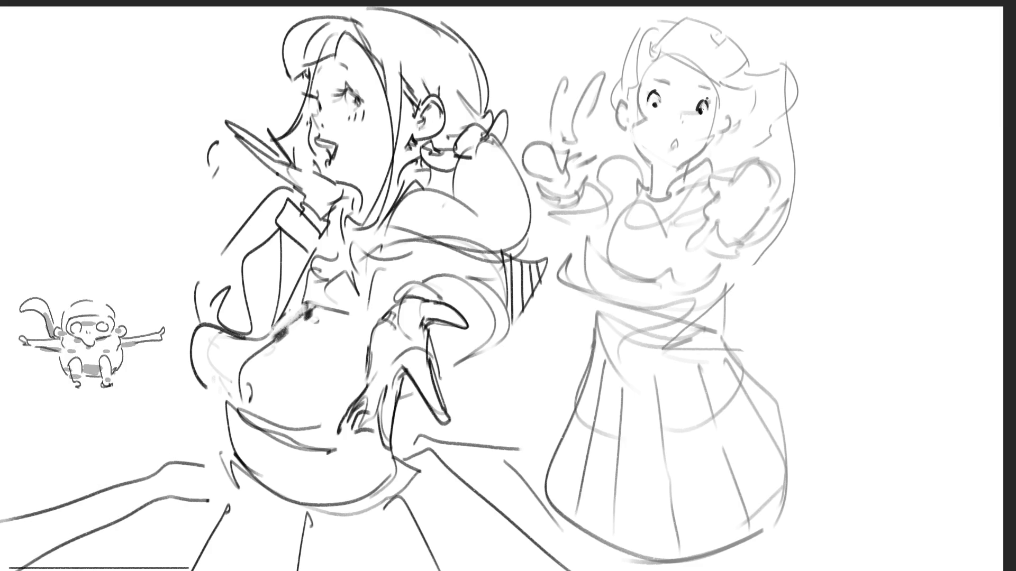
# Redraw the schoolgirl's other eye, eyebrow, nose and open mouth in darker lines.
pyautogui.moveTo(647, 94); pyautogui.dragTo(713, 100)
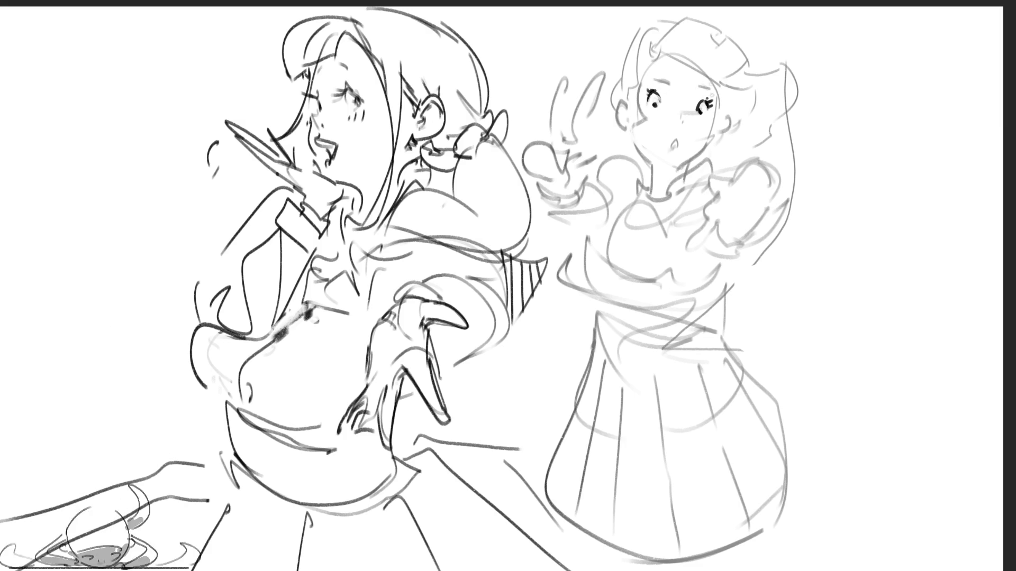
pyautogui.moveTo(654, 82); pyautogui.dragTo(709, 85)
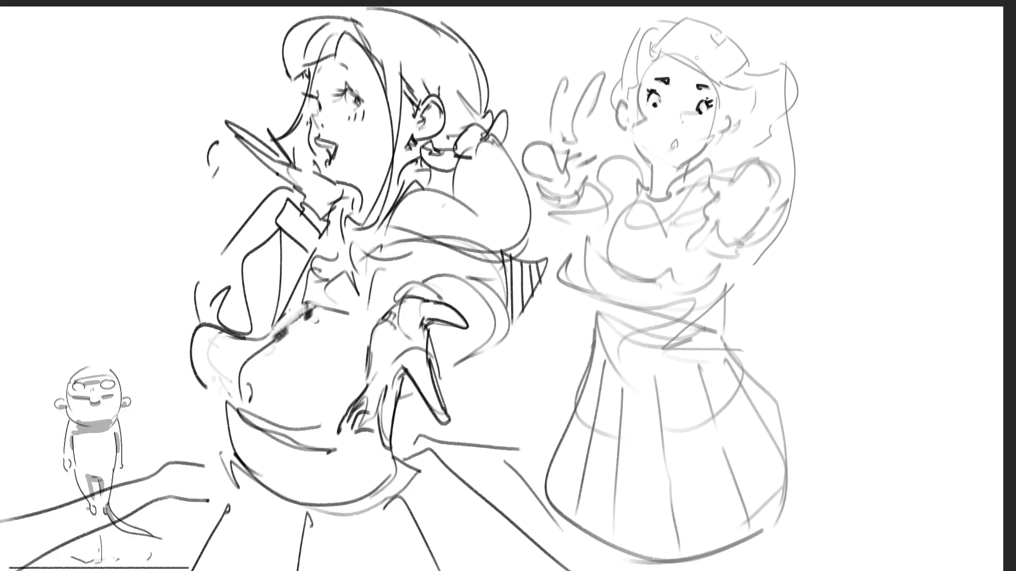
pyautogui.moveTo(675, 110); pyautogui.dragTo(678, 154)
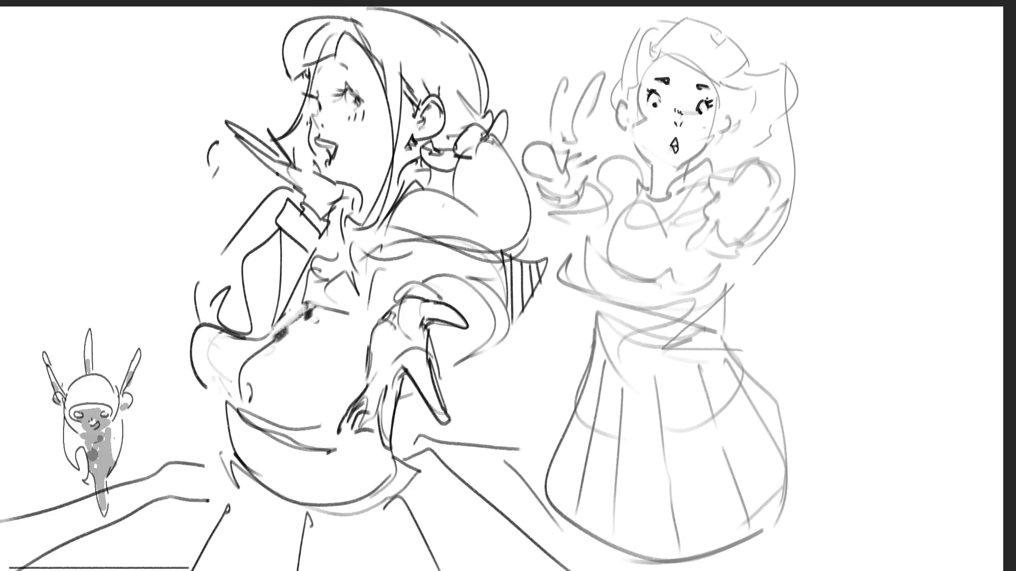
pyautogui.hotkey('ctrl', 'z')
pyautogui.hotkey('ctrl', 'z')
pyautogui.hotkey('ctrl', 'y')
pyautogui.hotkey('ctrl', 'y')
pyautogui.hotkey('ctrl', 'z')
pyautogui.hotkey('ctrl', 'z')
pyautogui.hotkey('ctrl', 'y')
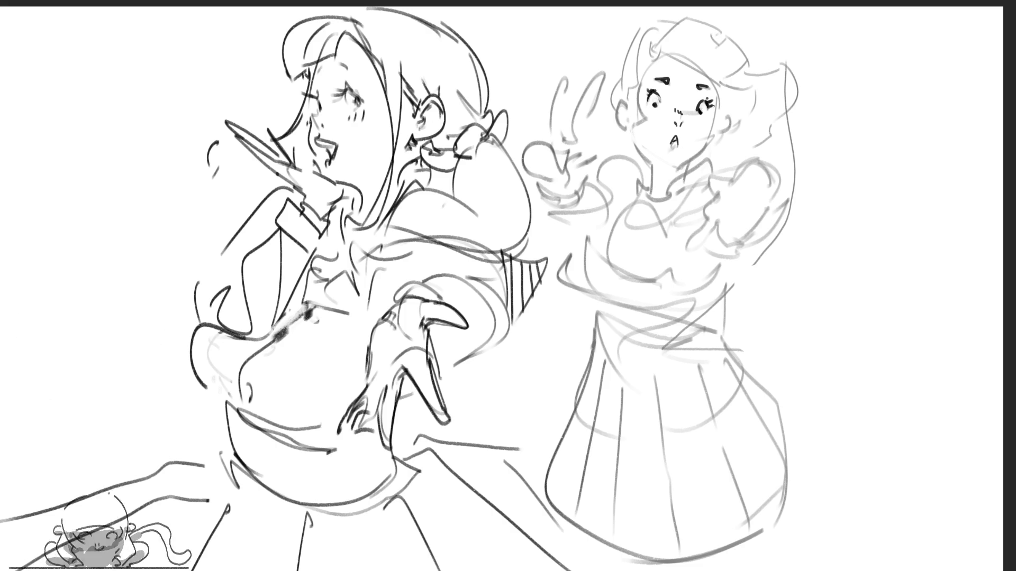
# Redraw her bangs as a V shape, the right side of her face and her left cheek.
pyautogui.moveTo(639, 74)
pyautogui.mouseDown()
pyautogui.moveTo(649, 122)
pyautogui.moveTo(628, 129)
pyautogui.moveTo(637, 133)
pyautogui.mouseUp()
pyautogui.hotkey('ctrl', 'z')
pyautogui.moveTo(631, 85); pyautogui.dragTo(624, 136)
pyautogui.moveTo(625, 134); pyautogui.dragTo(645, 126)
pyautogui.moveTo(719, 94)
pyautogui.mouseDown()
pyautogui.moveTo(709, 140)
pyautogui.moveTo(726, 137)
pyautogui.mouseUp()
pyautogui.moveTo(624, 105); pyautogui.dragTo(619, 125)
# Add hair strokes across the top of her head and redraw the jaw line.
pyautogui.moveTo(641, 75)
pyautogui.mouseDown()
pyautogui.moveTo(683, 16)
pyautogui.moveTo(720, 18)
pyautogui.moveTo(688, 19)
pyautogui.moveTo(738, 36)
pyautogui.moveTo(760, 71)
pyautogui.moveTo(751, 85)
pyautogui.mouseUp()
pyautogui.hotkey('ctrl', 'z')
pyautogui.moveTo(657, 56); pyautogui.dragTo(747, 95)
pyautogui.hotkey('ctrl', 'z')
pyautogui.moveTo(669, 58); pyautogui.dragTo(741, 93)
pyautogui.moveTo(665, 22)
pyautogui.mouseDown()
pyautogui.moveTo(616, 106)
pyautogui.moveTo(653, 168)
pyautogui.mouseUp()
pyautogui.hotkey('ctrl', 'z')
pyautogui.hotkey('ctrl', 'z')
pyautogui.moveTo(633, 132); pyautogui.dragTo(653, 168)
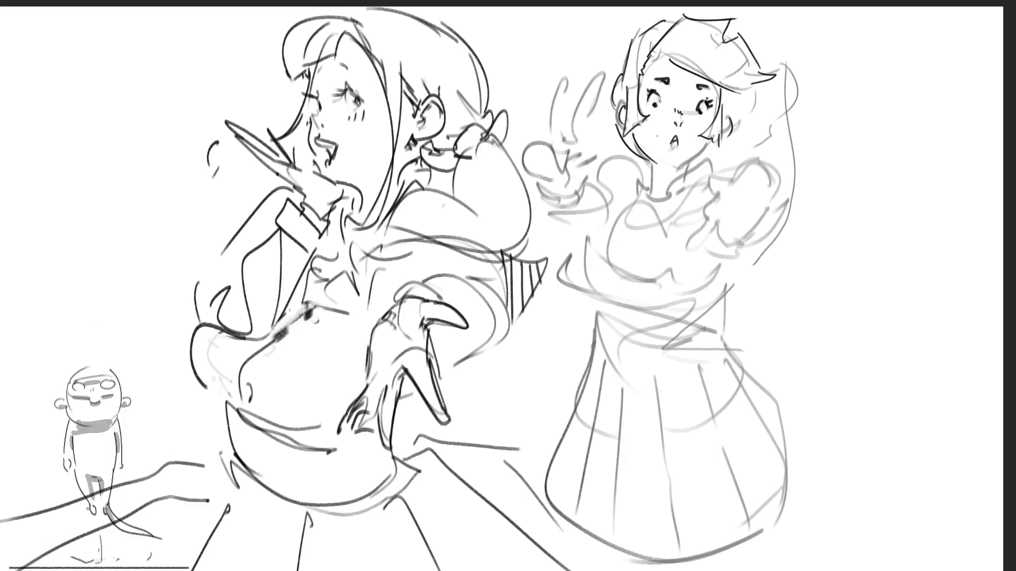
# Redraw the cheek and jaw line, then draw and hatch the neck and collar.
pyautogui.hotkey('ctrl', 'z')
pyautogui.moveTo(616, 100)
pyautogui.mouseDown()
pyautogui.moveTo(622, 142)
pyautogui.moveTo(637, 151)
pyautogui.mouseUp()
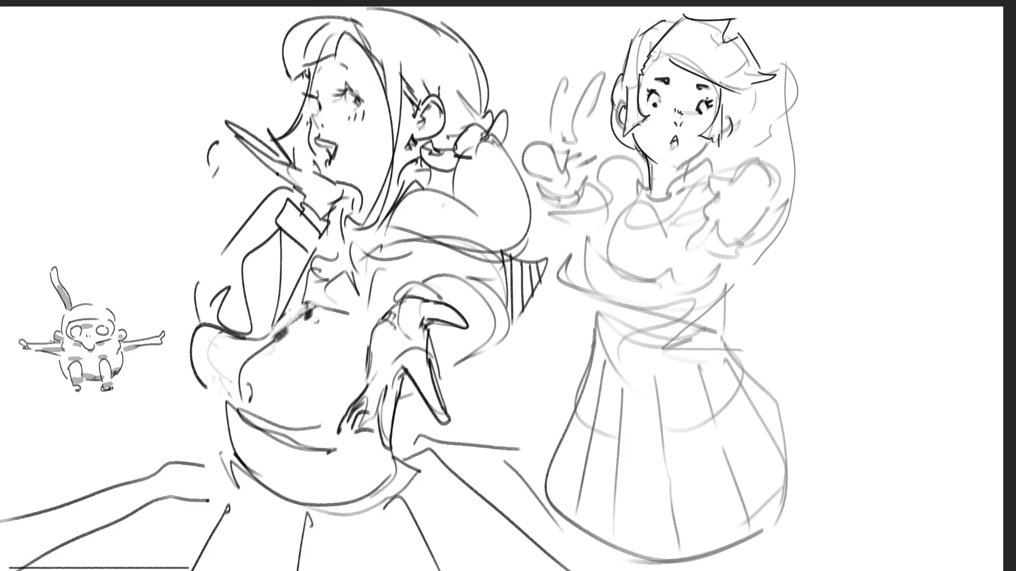
pyautogui.moveTo(688, 162)
pyautogui.mouseDown()
pyautogui.moveTo(662, 188)
pyautogui.moveTo(665, 177)
pyautogui.mouseUp()
pyautogui.moveTo(662, 171); pyautogui.dragTo(672, 186)
pyautogui.moveTo(673, 170); pyautogui.dragTo(685, 180)
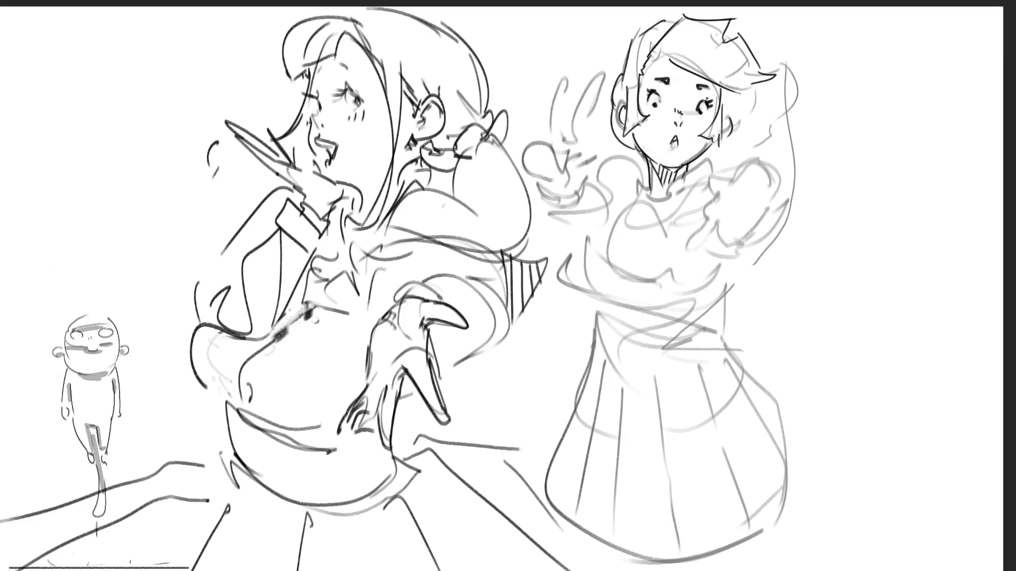
# Draw curly strands for the schoolgirl's swinging ponytail.
pyautogui.moveTo(756, 87)
pyautogui.mouseDown()
pyautogui.moveTo(752, 135)
pyautogui.moveTo(734, 141)
pyautogui.mouseUp()
pyautogui.moveTo(735, 142)
pyautogui.mouseDown()
pyautogui.moveTo(758, 129)
pyautogui.moveTo(769, 143)
pyautogui.mouseUp()
pyautogui.moveTo(768, 96)
pyautogui.mouseDown()
pyautogui.moveTo(762, 135)
pyautogui.moveTo(733, 152)
pyautogui.moveTo(849, 123)
pyautogui.moveTo(837, 175)
pyautogui.mouseUp()
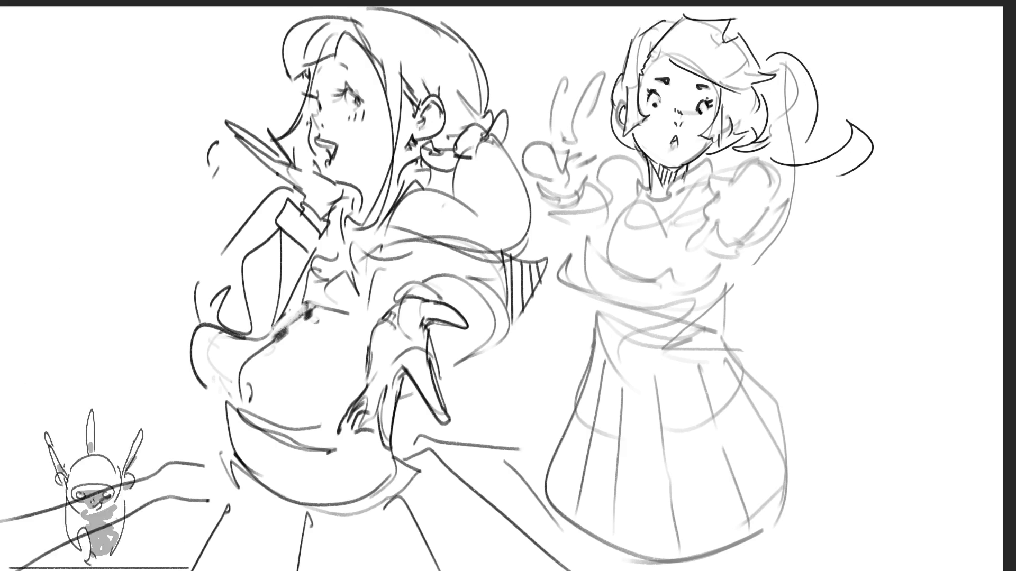
# Draw the raised peace-sign hand and two fingers, redoing the thumb as a boxier shape.
pyautogui.moveTo(568, 132); pyautogui.dragTo(559, 144)
pyautogui.moveTo(580, 108)
pyautogui.mouseDown()
pyautogui.moveTo(569, 139)
pyautogui.moveTo(602, 76)
pyautogui.moveTo(580, 145)
pyautogui.mouseUp()
pyautogui.moveTo(567, 79)
pyautogui.mouseDown()
pyautogui.moveTo(560, 138)
pyautogui.moveTo(551, 137)
pyautogui.moveTo(556, 182)
pyautogui.moveTo(576, 165)
pyautogui.mouseUp()
pyautogui.hotkey('ctrl', 'z')
pyautogui.moveTo(559, 185)
pyautogui.mouseDown()
pyautogui.moveTo(581, 181)
pyautogui.moveTo(594, 155)
pyautogui.mouseUp()
pyautogui.moveTo(593, 157); pyautogui.dragTo(589, 186)
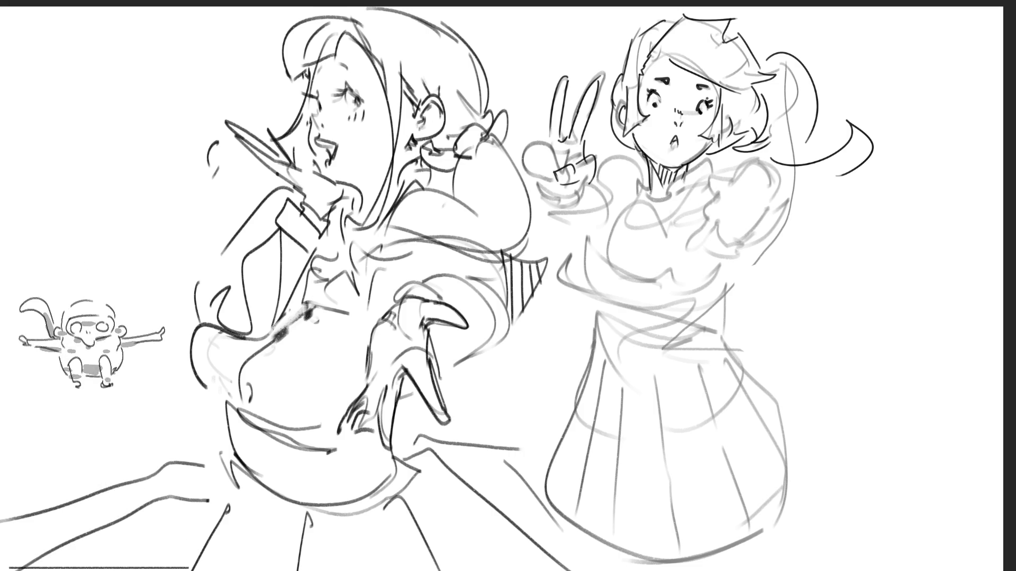
# Redraw the schoolgirl's fist, wrist and darkened sleeve cuff.
pyautogui.moveTo(531, 145)
pyautogui.mouseDown()
pyautogui.moveTo(544, 136)
pyautogui.moveTo(544, 165)
pyautogui.mouseUp()
pyautogui.moveTo(537, 148)
pyautogui.mouseDown()
pyautogui.moveTo(529, 162)
pyautogui.moveTo(558, 173)
pyautogui.mouseUp()
pyautogui.moveTo(528, 156)
pyautogui.mouseDown()
pyautogui.moveTo(523, 170)
pyautogui.moveTo(545, 183)
pyautogui.mouseUp()
pyautogui.moveTo(543, 182); pyautogui.dragTo(560, 201)
pyautogui.moveTo(585, 185); pyautogui.dragTo(576, 212)
pyautogui.moveTo(541, 197); pyautogui.dragTo(564, 221)
pyautogui.moveTo(602, 180); pyautogui.dragTo(566, 222)
pyautogui.moveTo(598, 183); pyautogui.dragTo(603, 228)
# Extend the forearm toward the shoulder, outline the neck and collar, and draw the waist and torso.
pyautogui.moveTo(625, 209); pyautogui.dragTo(618, 225)
pyautogui.moveTo(590, 179); pyautogui.dragTo(642, 152)
pyautogui.moveTo(639, 190)
pyautogui.mouseDown()
pyautogui.moveTo(618, 222)
pyautogui.moveTo(644, 207)
pyautogui.moveTo(679, 207)
pyautogui.mouseUp()
pyautogui.moveTo(678, 205)
pyautogui.mouseDown()
pyautogui.moveTo(687, 189)
pyautogui.moveTo(679, 193)
pyautogui.mouseUp()
pyautogui.moveTo(710, 164)
pyautogui.mouseDown()
pyautogui.moveTo(675, 206)
pyautogui.moveTo(590, 252)
pyautogui.moveTo(591, 285)
pyautogui.moveTo(709, 297)
pyautogui.moveTo(593, 323)
pyautogui.moveTo(556, 260)
pyautogui.moveTo(656, 314)
pyautogui.mouseUp()
pyautogui.moveTo(585, 247)
pyautogui.mouseDown()
pyautogui.moveTo(681, 325)
pyautogui.moveTo(715, 325)
pyautogui.mouseUp()
pyautogui.moveTo(607, 290)
pyautogui.mouseDown()
pyautogui.moveTo(644, 296)
pyautogui.moveTo(624, 295)
pyautogui.mouseUp()
pyautogui.moveTo(659, 220)
pyautogui.mouseDown()
pyautogui.moveTo(650, 276)
pyautogui.moveTo(656, 245)
pyautogui.mouseUp()
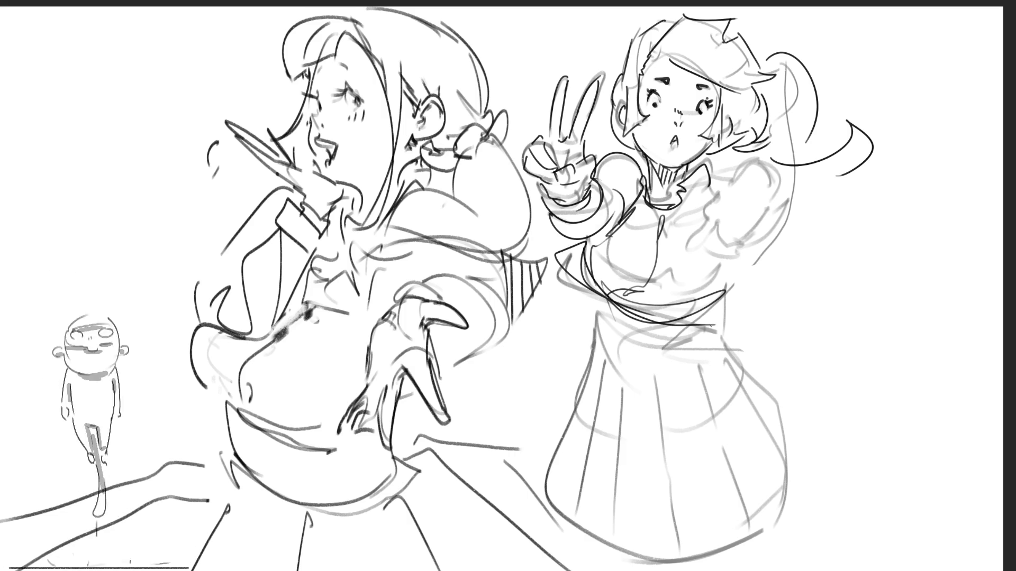
# Sketch and refine her other raised arm and shoulder, then draw the waistline across her.
pyautogui.moveTo(701, 192); pyautogui.dragTo(694, 211)
pyautogui.moveTo(725, 180); pyautogui.dragTo(709, 217)
pyautogui.moveTo(711, 216)
pyautogui.mouseDown()
pyautogui.moveTo(685, 259)
pyautogui.moveTo(724, 233)
pyautogui.moveTo(738, 245)
pyautogui.moveTo(751, 234)
pyautogui.moveTo(744, 225)
pyautogui.moveTo(760, 229)
pyautogui.mouseUp()
pyautogui.moveTo(725, 183)
pyautogui.mouseDown()
pyautogui.moveTo(739, 169)
pyautogui.moveTo(769, 195)
pyautogui.moveTo(771, 213)
pyautogui.moveTo(747, 157)
pyautogui.moveTo(795, 191)
pyautogui.moveTo(782, 232)
pyautogui.mouseUp()
pyautogui.moveTo(796, 194); pyautogui.dragTo(728, 269)
pyautogui.moveTo(701, 170); pyautogui.dragTo(734, 196)
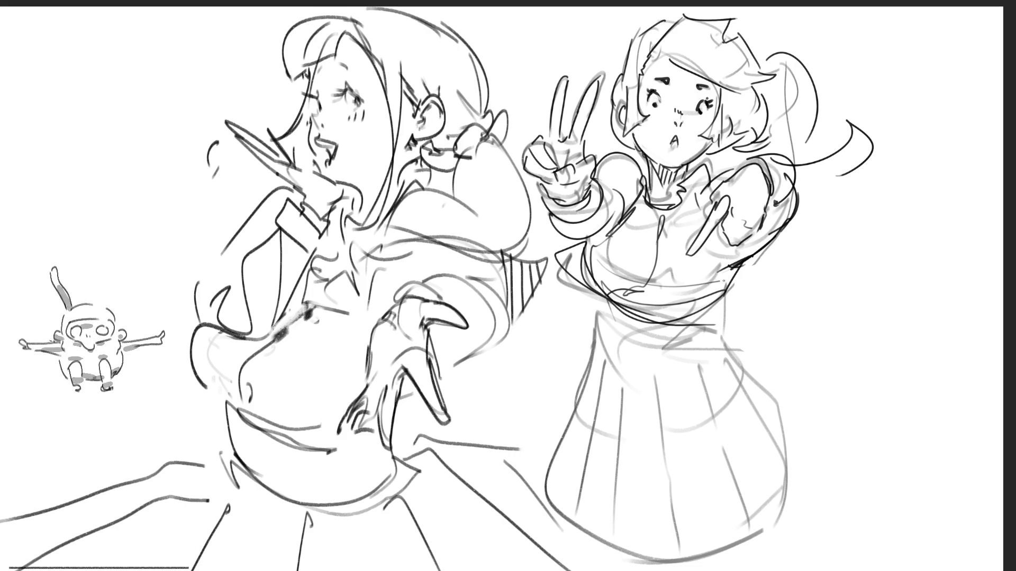
pyautogui.moveTo(604, 286)
pyautogui.mouseDown()
pyautogui.moveTo(723, 299)
pyautogui.moveTo(730, 275)
pyautogui.moveTo(697, 328)
pyautogui.mouseUp()
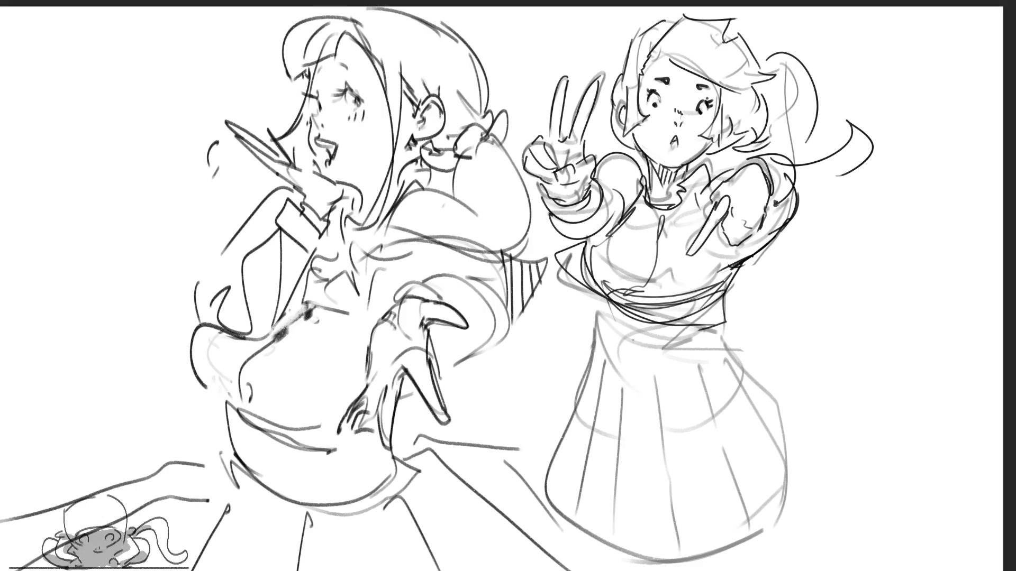
# Draw the schoolgirl's skirt: waist curve, fold lines, sides and hem.
pyautogui.moveTo(603, 303)
pyautogui.mouseDown()
pyautogui.moveTo(628, 371)
pyautogui.moveTo(713, 350)
pyautogui.mouseUp()
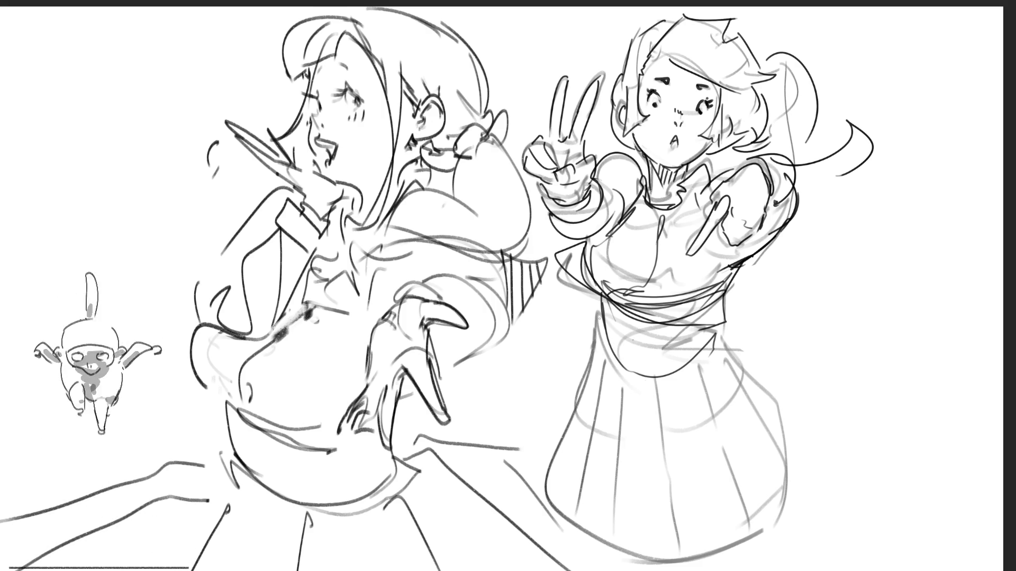
pyautogui.moveTo(718, 331)
pyautogui.mouseDown()
pyautogui.moveTo(721, 352)
pyautogui.moveTo(690, 373)
pyautogui.mouseUp()
pyautogui.moveTo(587, 332)
pyautogui.mouseDown()
pyautogui.moveTo(589, 407)
pyautogui.moveTo(572, 471)
pyautogui.mouseUp()
pyautogui.moveTo(736, 365)
pyautogui.mouseDown()
pyautogui.moveTo(775, 382)
pyautogui.moveTo(803, 474)
pyautogui.mouseUp()
pyautogui.moveTo(561, 402)
pyautogui.mouseDown()
pyautogui.moveTo(580, 532)
pyautogui.moveTo(798, 489)
pyautogui.moveTo(803, 474)
pyautogui.mouseUp()
pyautogui.moveTo(588, 567); pyautogui.dragTo(630, 535)
pyautogui.moveTo(698, 568); pyautogui.dragTo(762, 524)
pyautogui.moveTo(741, 569); pyautogui.dragTo(769, 521)
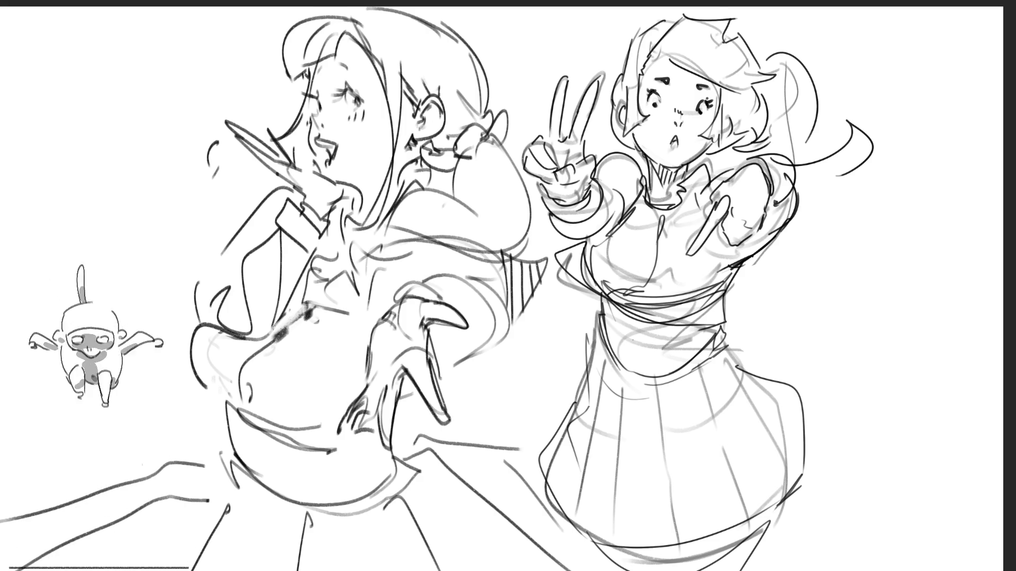
# Add grey strokes to the sword woman's hair, collar, neck and the area around her ear and shoulder.
pyautogui.moveTo(349, 34)
pyautogui.mouseDown()
pyautogui.moveTo(337, 68)
pyautogui.moveTo(304, 79)
pyautogui.moveTo(333, 64)
pyautogui.mouseUp()
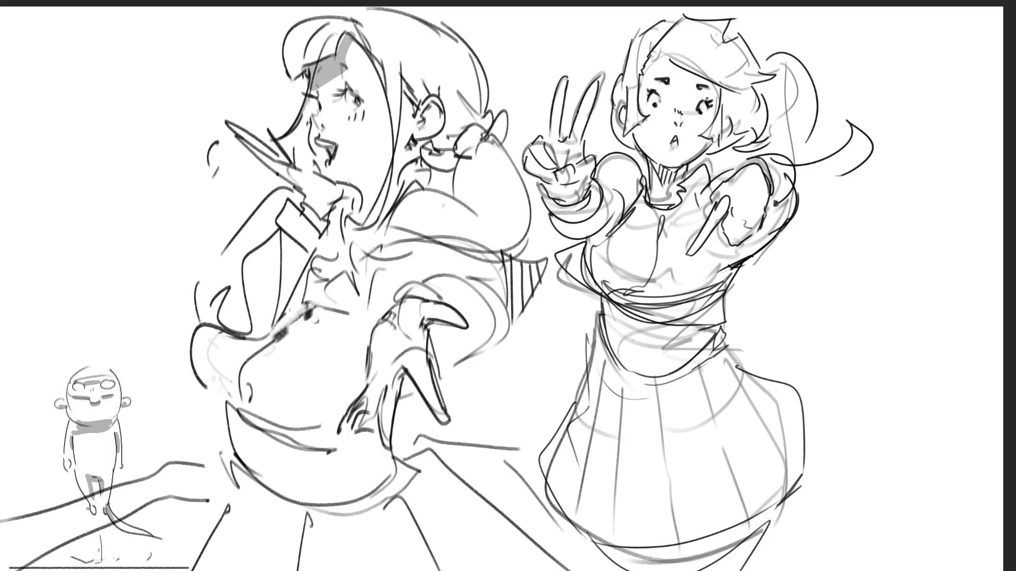
pyautogui.moveTo(365, 187)
pyautogui.mouseDown()
pyautogui.moveTo(373, 217)
pyautogui.moveTo(367, 201)
pyautogui.moveTo(378, 191)
pyautogui.moveTo(398, 200)
pyautogui.moveTo(394, 180)
pyautogui.moveTo(413, 144)
pyautogui.moveTo(415, 156)
pyautogui.moveTo(425, 114)
pyautogui.moveTo(437, 112)
pyautogui.mouseUp()
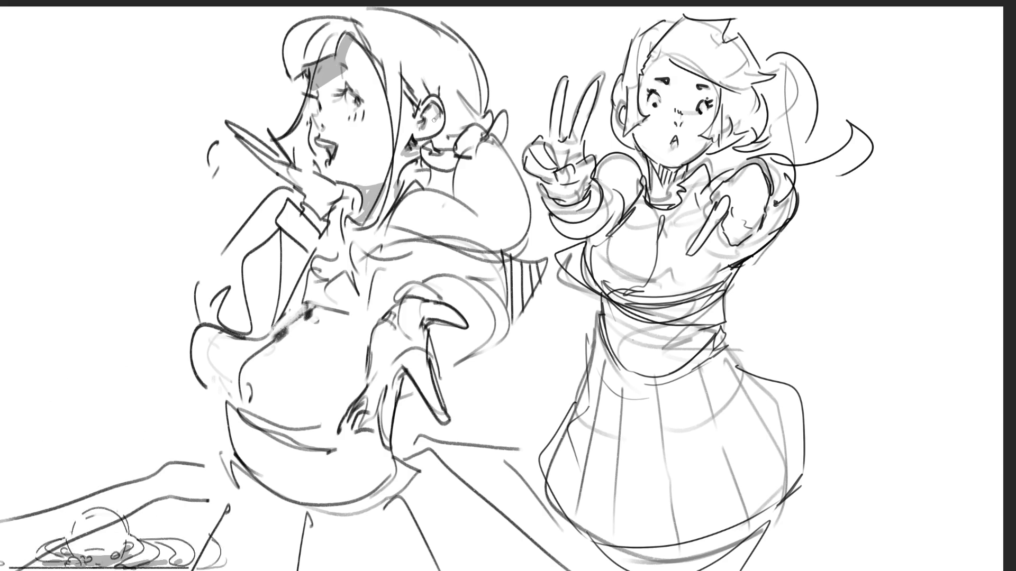
pyautogui.moveTo(363, 51); pyautogui.dragTo(394, 195)
pyautogui.moveTo(456, 136); pyautogui.dragTo(433, 148)
pyautogui.moveTo(487, 104)
pyautogui.mouseDown()
pyautogui.moveTo(429, 159)
pyautogui.moveTo(431, 172)
pyautogui.moveTo(470, 170)
pyautogui.mouseUp()
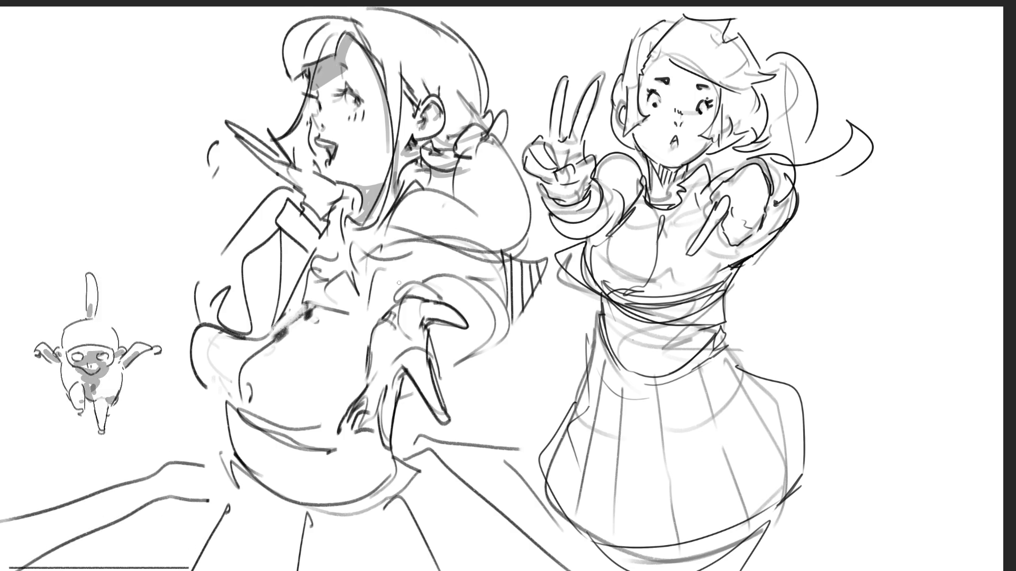
# Shade the woman's jacket lapel, left edge, lower jacket and collar in grey.
pyautogui.moveTo(287, 235); pyautogui.dragTo(303, 253)
pyautogui.moveTo(236, 266); pyautogui.dragTo(221, 303)
pyautogui.moveTo(253, 338)
pyautogui.mouseDown()
pyautogui.moveTo(264, 324)
pyautogui.moveTo(212, 339)
pyautogui.moveTo(277, 317)
pyautogui.moveTo(267, 343)
pyautogui.moveTo(296, 302)
pyautogui.mouseUp()
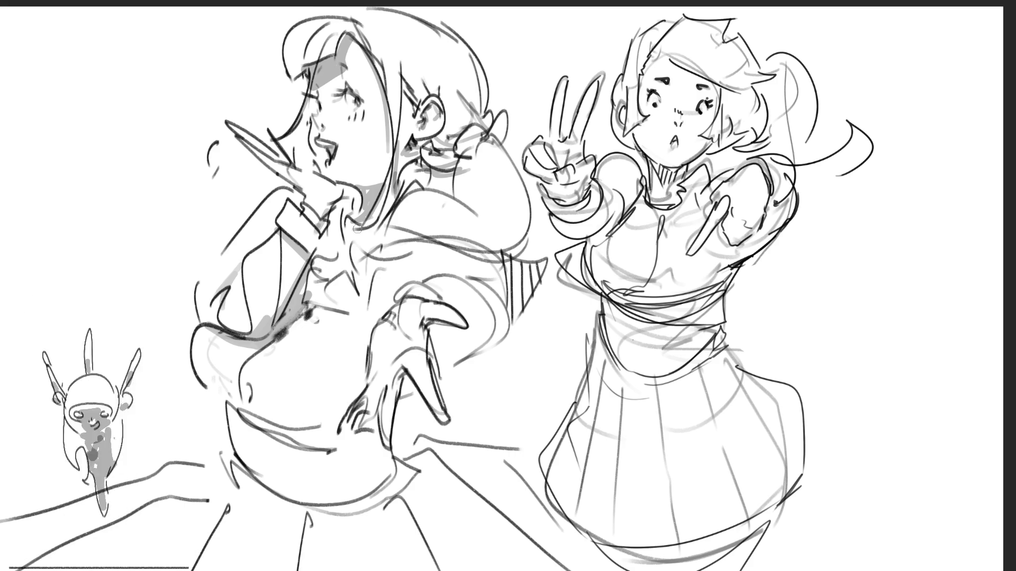
pyautogui.moveTo(348, 198)
pyautogui.mouseDown()
pyautogui.moveTo(331, 241)
pyautogui.moveTo(344, 201)
pyautogui.moveTo(362, 193)
pyautogui.moveTo(326, 248)
pyautogui.moveTo(333, 273)
pyautogui.mouseUp()
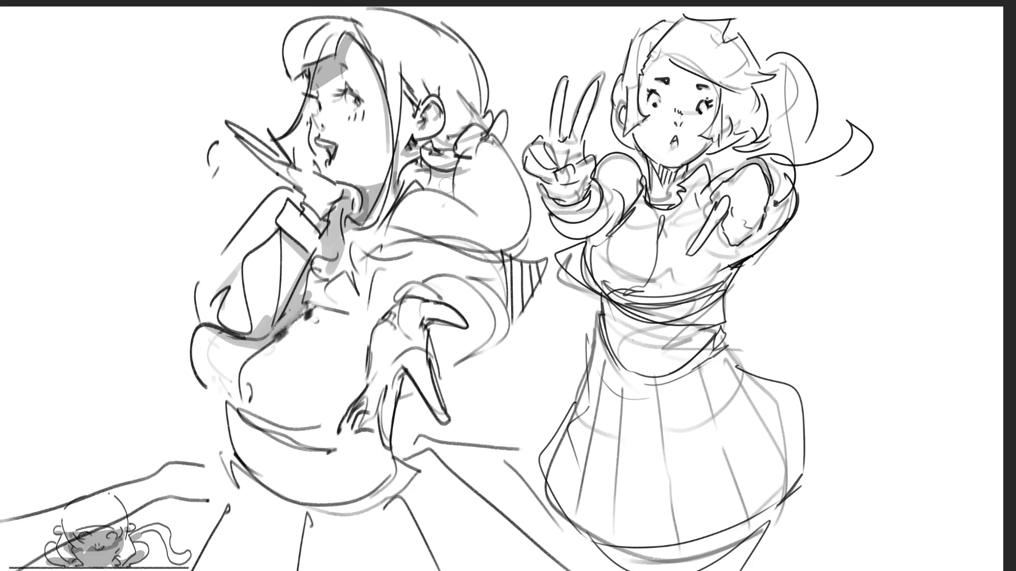
# Shade around the woman's ear and sketch light lines over shoulder and chest, undoing two rejected strokes.
pyautogui.moveTo(427, 168)
pyautogui.mouseDown()
pyautogui.moveTo(447, 122)
pyautogui.moveTo(423, 143)
pyautogui.mouseUp()
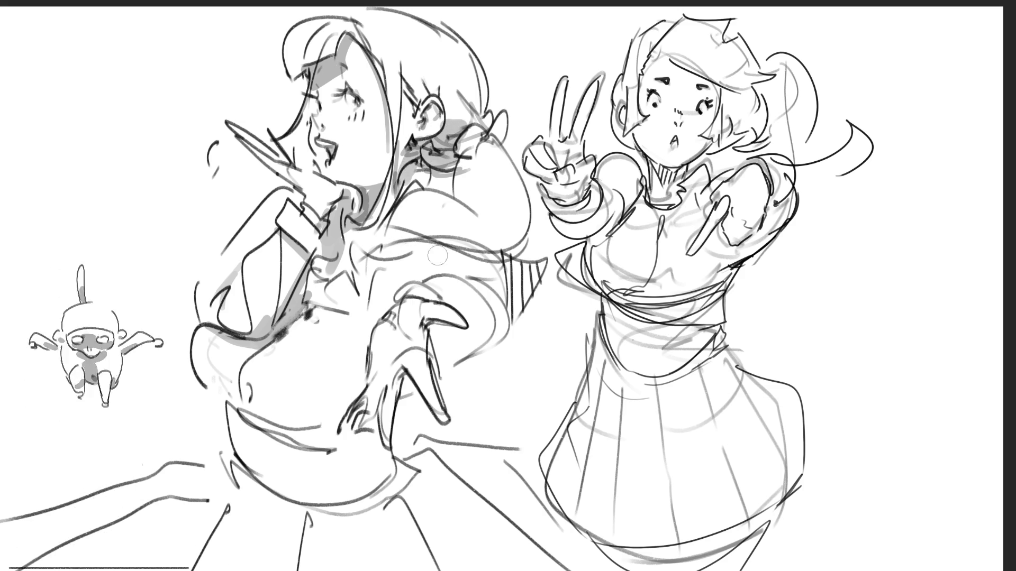
pyautogui.moveTo(489, 237)
pyautogui.mouseDown()
pyautogui.moveTo(518, 244)
pyautogui.moveTo(355, 256)
pyautogui.mouseUp()
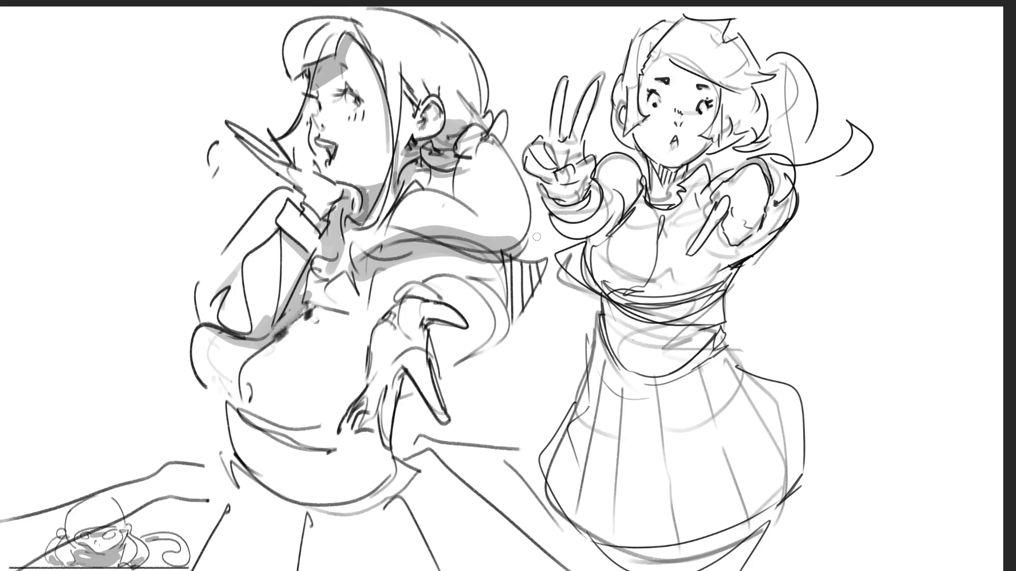
pyautogui.hotkey('ctrl', 'z')
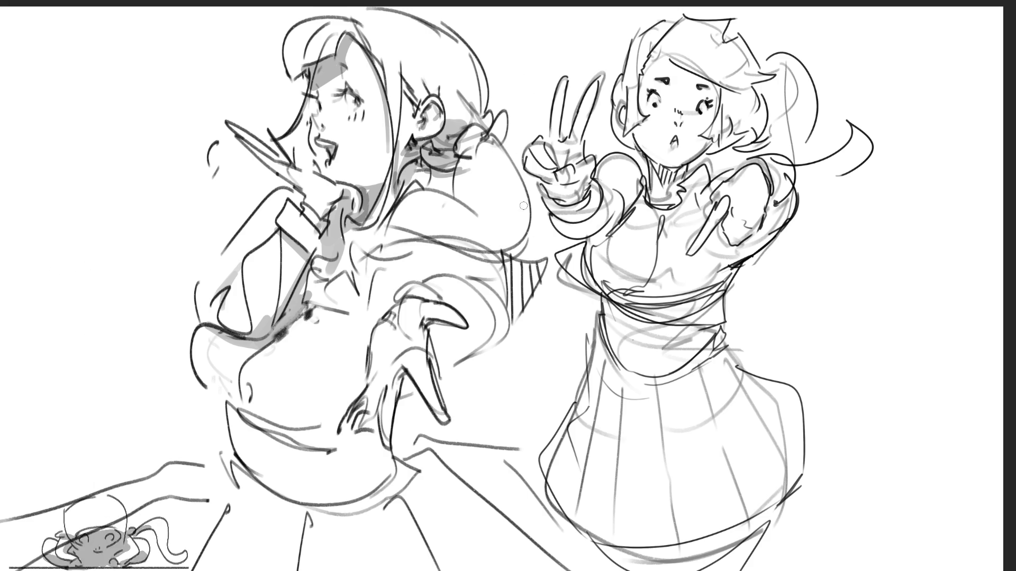
pyautogui.moveTo(501, 153)
pyautogui.mouseDown()
pyautogui.moveTo(500, 225)
pyautogui.moveTo(397, 214)
pyautogui.mouseUp()
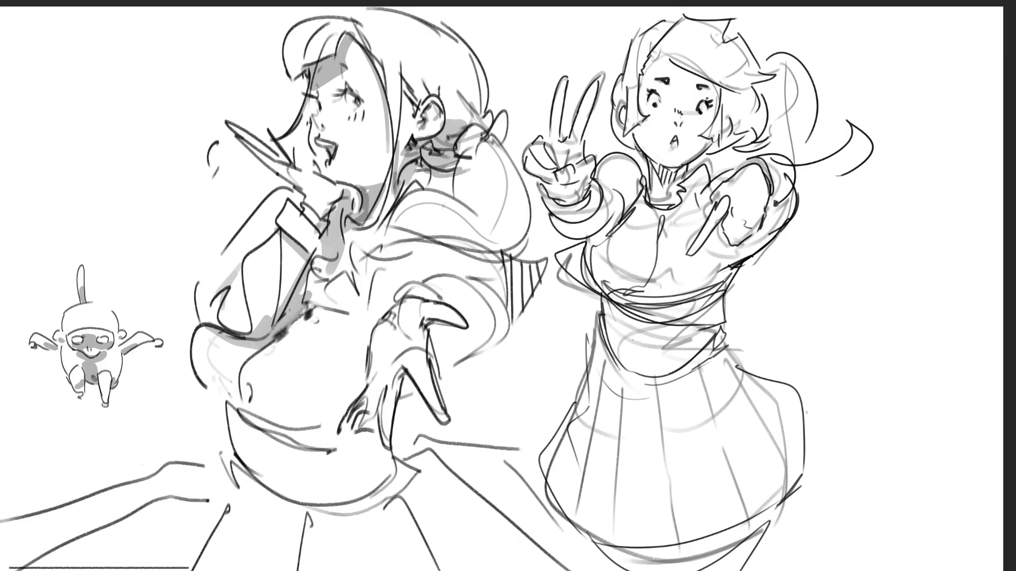
pyautogui.moveTo(310, 279)
pyautogui.mouseDown()
pyautogui.moveTo(339, 304)
pyautogui.moveTo(389, 248)
pyautogui.mouseUp()
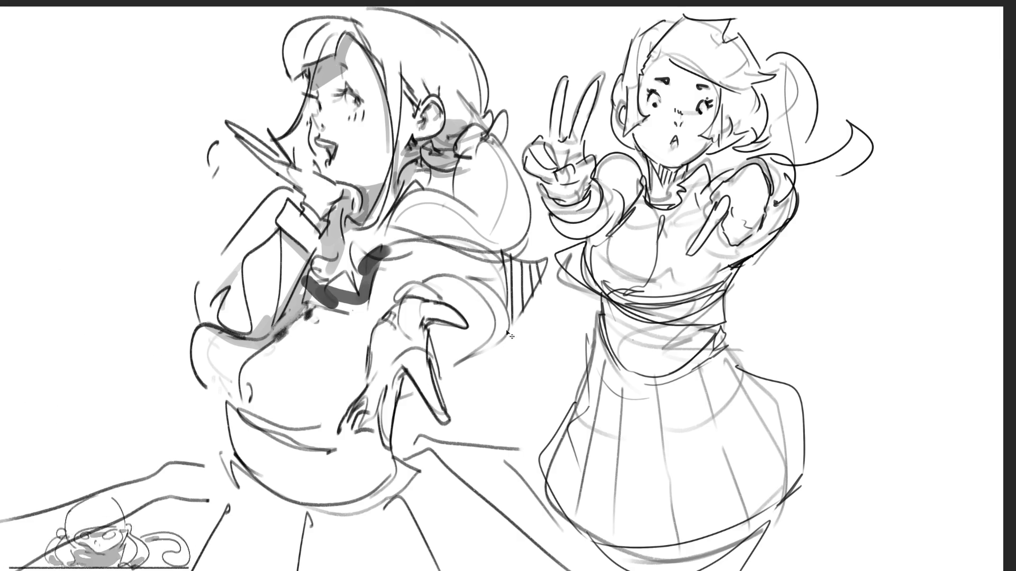
pyautogui.hotkey('ctrl', 'z')
# Shade around the woman's clawed hand and the lower left of her torso.
pyautogui.moveTo(437, 330)
pyautogui.mouseDown()
pyautogui.moveTo(445, 344)
pyautogui.moveTo(468, 342)
pyautogui.moveTo(479, 315)
pyautogui.moveTo(454, 361)
pyautogui.moveTo(492, 315)
pyautogui.moveTo(495, 275)
pyautogui.moveTo(529, 273)
pyautogui.moveTo(540, 306)
pyautogui.mouseUp()
pyautogui.moveTo(465, 358); pyautogui.dragTo(471, 363)
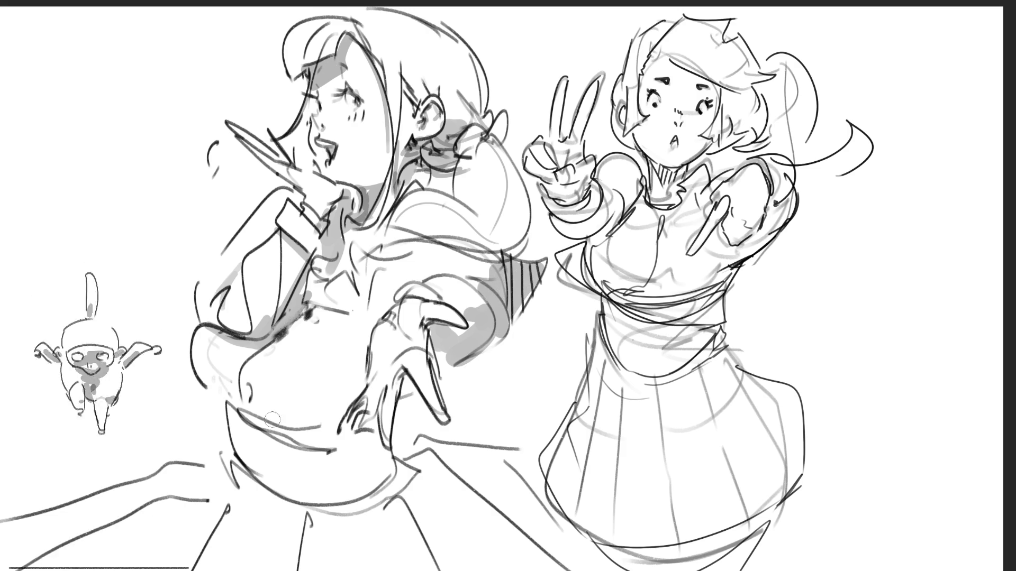
pyautogui.moveTo(212, 382)
pyautogui.mouseDown()
pyautogui.moveTo(318, 426)
pyautogui.moveTo(360, 384)
pyautogui.moveTo(242, 418)
pyautogui.moveTo(262, 487)
pyautogui.moveTo(365, 442)
pyautogui.moveTo(275, 489)
pyautogui.moveTo(335, 469)
pyautogui.moveTo(296, 492)
pyautogui.moveTo(236, 479)
pyautogui.moveTo(201, 487)
pyautogui.moveTo(250, 515)
pyautogui.moveTo(182, 495)
pyautogui.mouseUp()
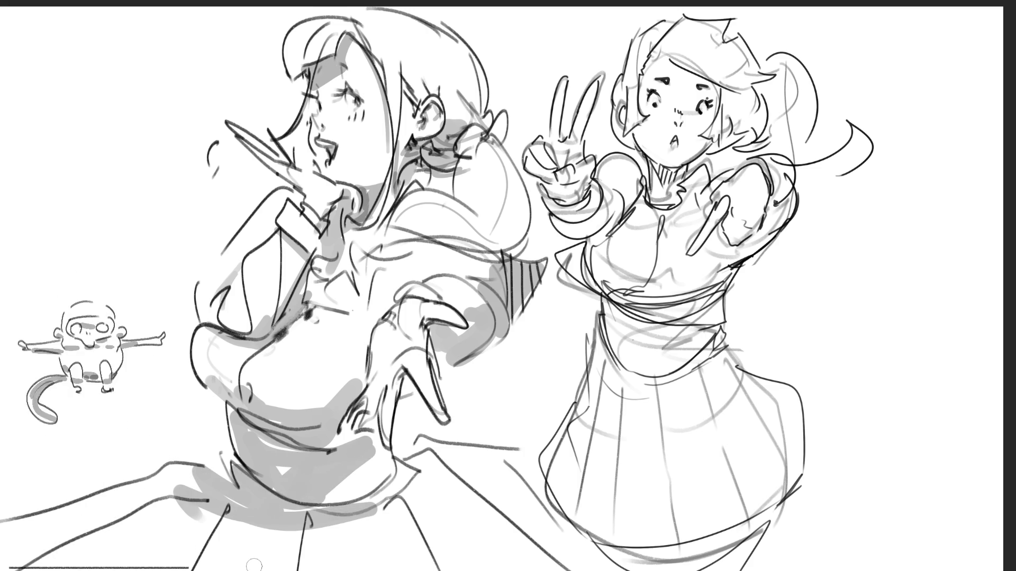
# Shade the woman's waist and hip in grey and add dark strokes at her chest and shoulder.
pyautogui.moveTo(316, 544)
pyautogui.mouseDown()
pyautogui.moveTo(416, 466)
pyautogui.moveTo(399, 444)
pyautogui.moveTo(426, 461)
pyautogui.moveTo(405, 455)
pyautogui.mouseUp()
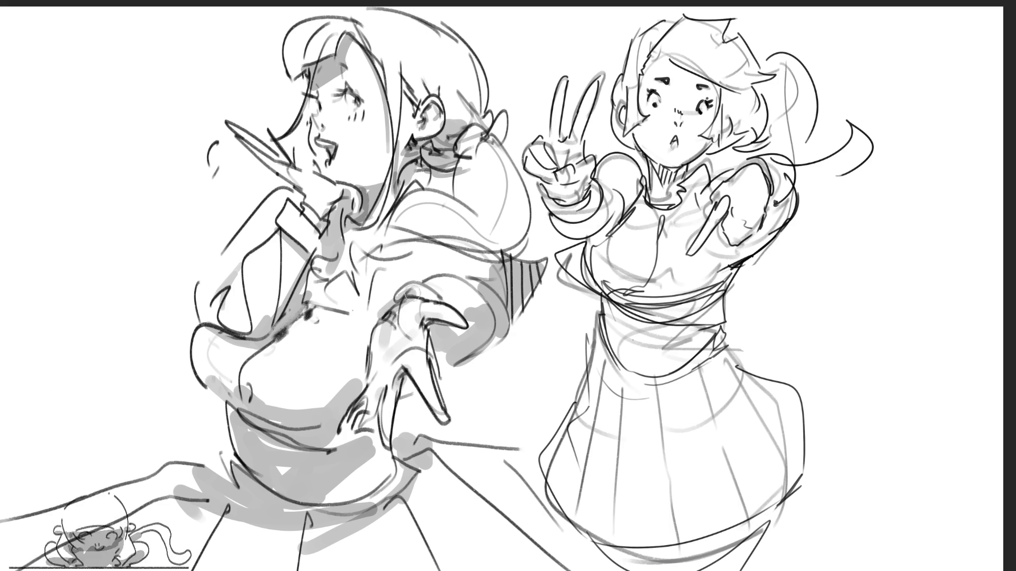
pyautogui.moveTo(366, 268)
pyautogui.mouseDown()
pyautogui.moveTo(402, 243)
pyautogui.moveTo(365, 249)
pyautogui.moveTo(491, 204)
pyautogui.moveTo(478, 222)
pyautogui.moveTo(503, 233)
pyautogui.moveTo(529, 211)
pyautogui.moveTo(460, 260)
pyautogui.moveTo(381, 262)
pyautogui.mouseUp()
pyautogui.moveTo(490, 124); pyautogui.dragTo(456, 159)
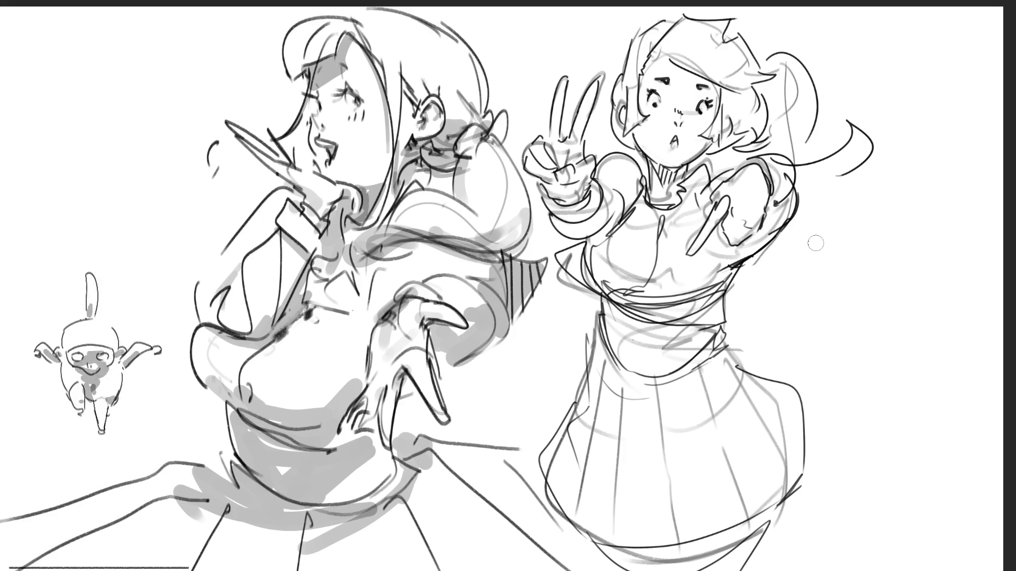
# Shade the peace-sign girl's arm and sleeve, and darken lines on her torso, neck, cheek and eyes.
pyautogui.moveTo(732, 214)
pyautogui.mouseDown()
pyautogui.moveTo(733, 238)
pyautogui.moveTo(759, 218)
pyautogui.mouseUp()
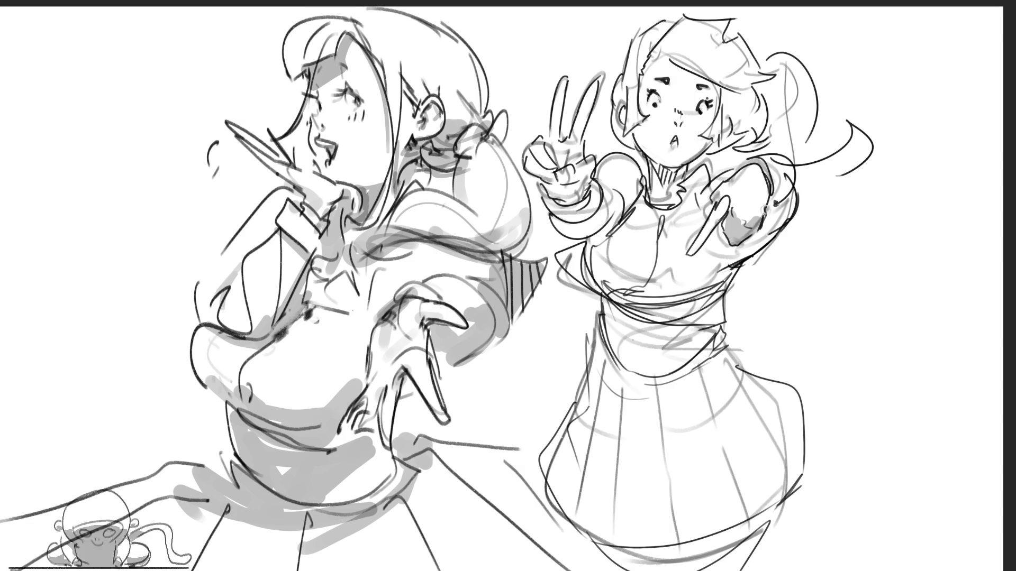
pyautogui.moveTo(764, 169)
pyautogui.mouseDown()
pyautogui.moveTo(777, 212)
pyautogui.moveTo(727, 249)
pyautogui.moveTo(711, 278)
pyautogui.mouseUp()
pyautogui.moveTo(591, 274)
pyautogui.mouseDown()
pyautogui.moveTo(646, 299)
pyautogui.moveTo(580, 248)
pyautogui.moveTo(719, 297)
pyautogui.moveTo(630, 209)
pyautogui.moveTo(563, 227)
pyautogui.moveTo(545, 180)
pyautogui.moveTo(570, 160)
pyautogui.mouseUp()
pyautogui.moveTo(630, 211)
pyautogui.mouseDown()
pyautogui.moveTo(609, 227)
pyautogui.moveTo(685, 178)
pyautogui.moveTo(668, 183)
pyautogui.moveTo(672, 206)
pyautogui.moveTo(656, 212)
pyautogui.moveTo(671, 220)
pyautogui.mouseUp()
pyautogui.moveTo(619, 132); pyautogui.dragTo(640, 144)
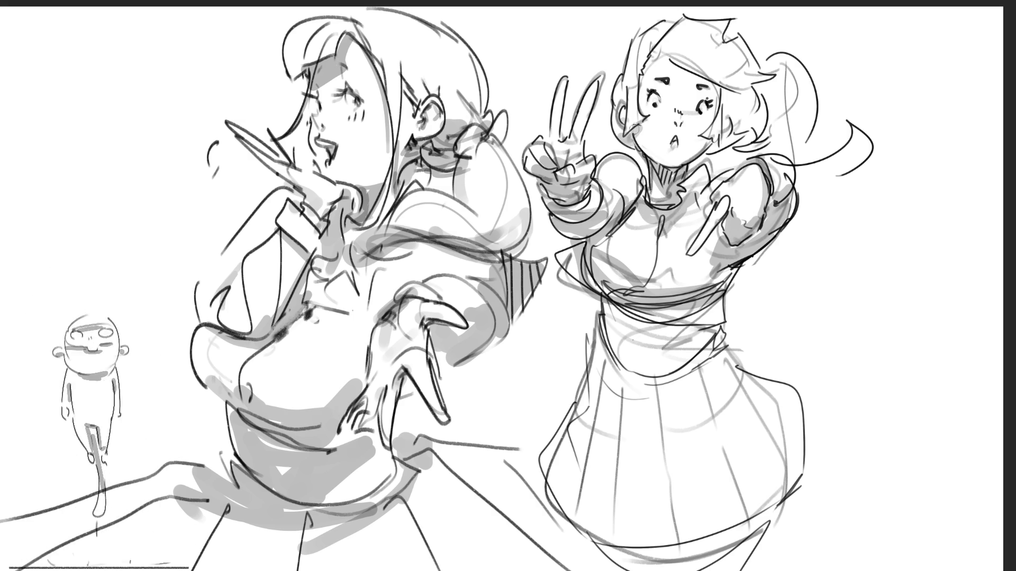
pyautogui.moveTo(655, 85)
pyautogui.mouseDown()
pyautogui.moveTo(664, 68)
pyautogui.moveTo(709, 85)
pyautogui.moveTo(694, 101)
pyautogui.mouseUp()
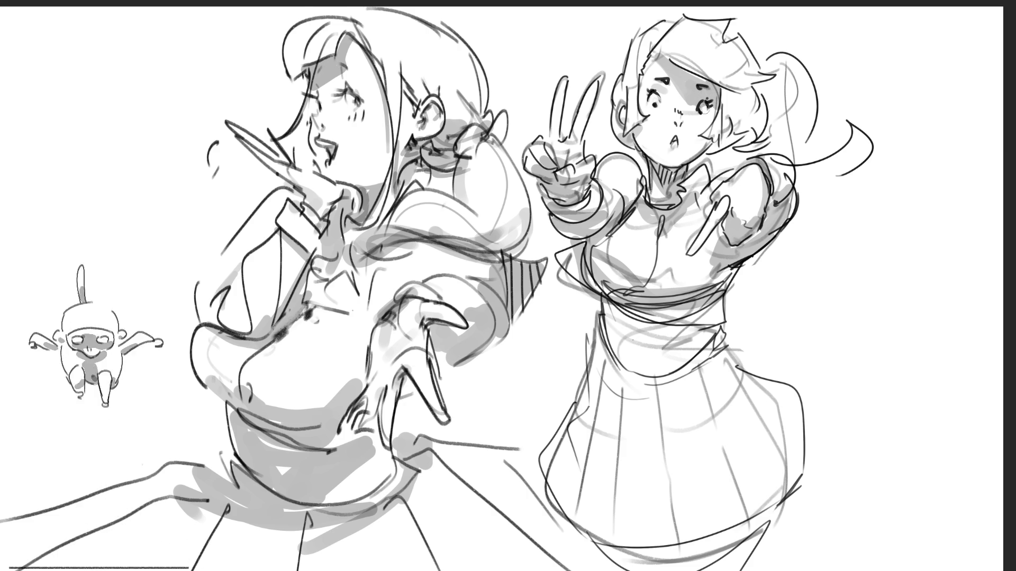
# Brush grey over the schoolgirl's hair, waist and skirt down to the hem, then mirror the canvas to check.
pyautogui.moveTo(730, 120)
pyautogui.mouseDown()
pyautogui.moveTo(735, 108)
pyautogui.moveTo(732, 142)
pyautogui.moveTo(768, 128)
pyautogui.moveTo(754, 146)
pyautogui.moveTo(799, 135)
pyautogui.moveTo(841, 166)
pyautogui.moveTo(828, 178)
pyautogui.mouseUp()
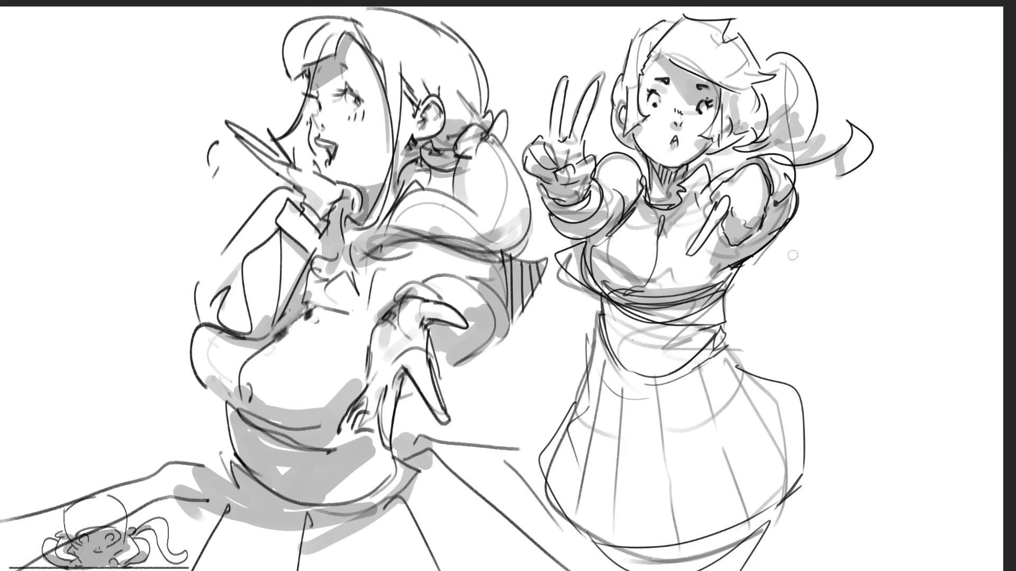
pyautogui.moveTo(627, 324)
pyautogui.mouseDown()
pyautogui.moveTo(608, 307)
pyautogui.moveTo(619, 338)
pyautogui.moveTo(668, 348)
pyautogui.moveTo(711, 339)
pyautogui.moveTo(672, 365)
pyautogui.moveTo(603, 387)
pyautogui.moveTo(678, 386)
pyautogui.moveTo(595, 426)
pyautogui.moveTo(613, 444)
pyautogui.moveTo(713, 450)
pyautogui.mouseUp()
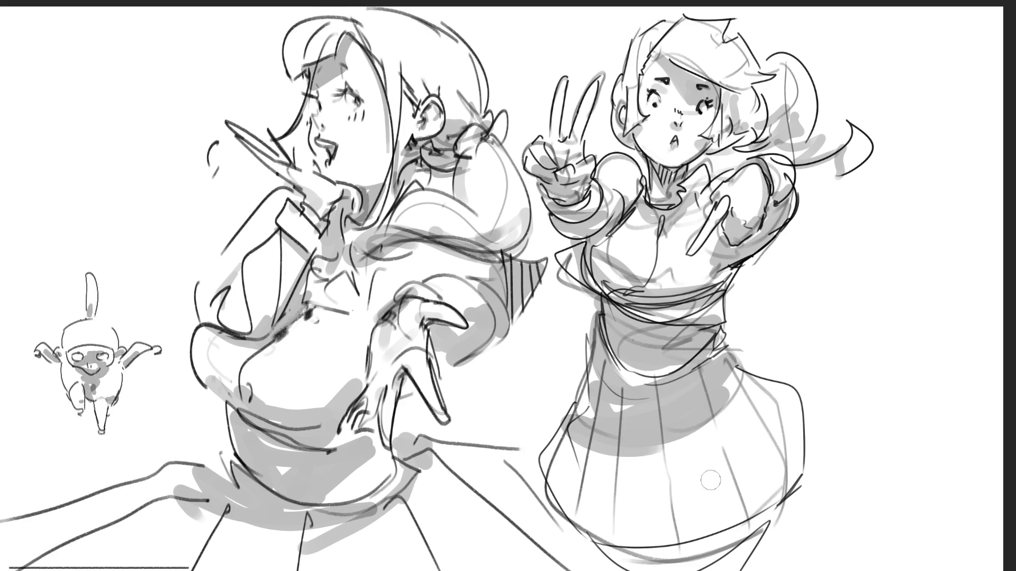
pyautogui.moveTo(613, 549)
pyautogui.mouseDown()
pyautogui.moveTo(608, 567)
pyautogui.moveTo(736, 555)
pyautogui.mouseUp()
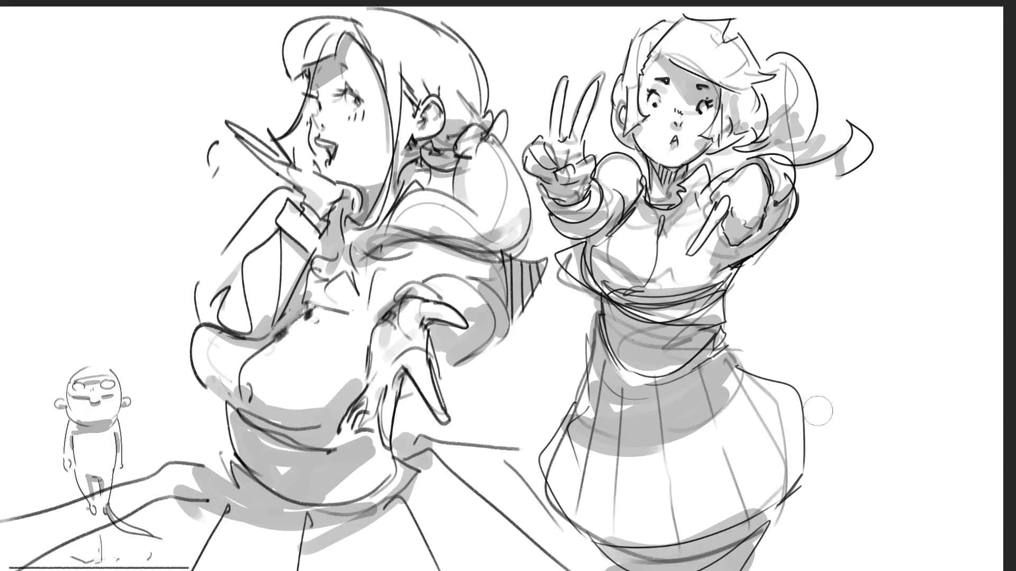
pyautogui.press('m')
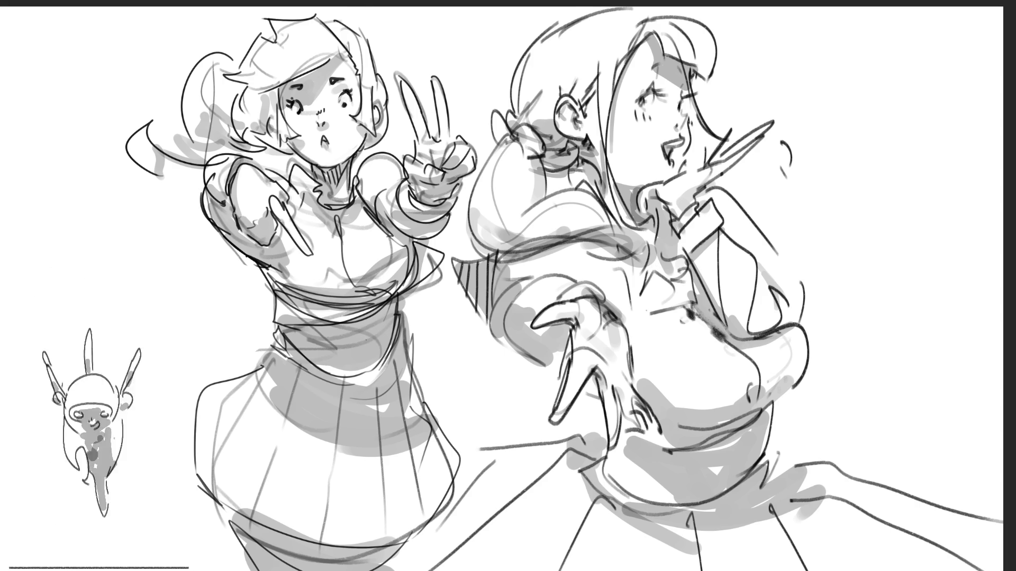
# Erase the scribbles on the woman's chest and waist, then sketch a bow at her collar.
pyautogui.moveTo(704, 355); pyautogui.dragTo(676, 356)
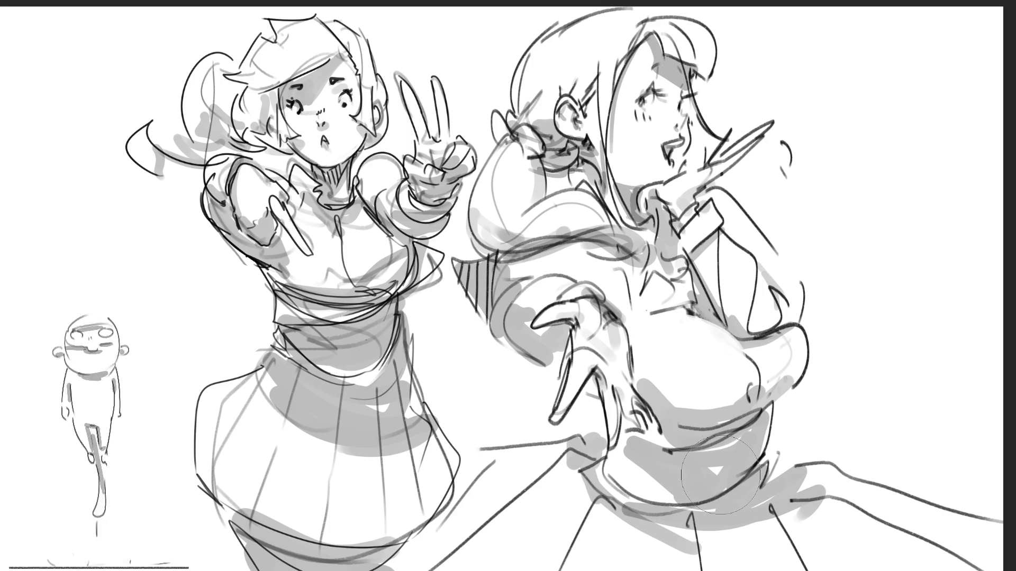
pyautogui.moveTo(672, 344); pyautogui.dragTo(696, 395)
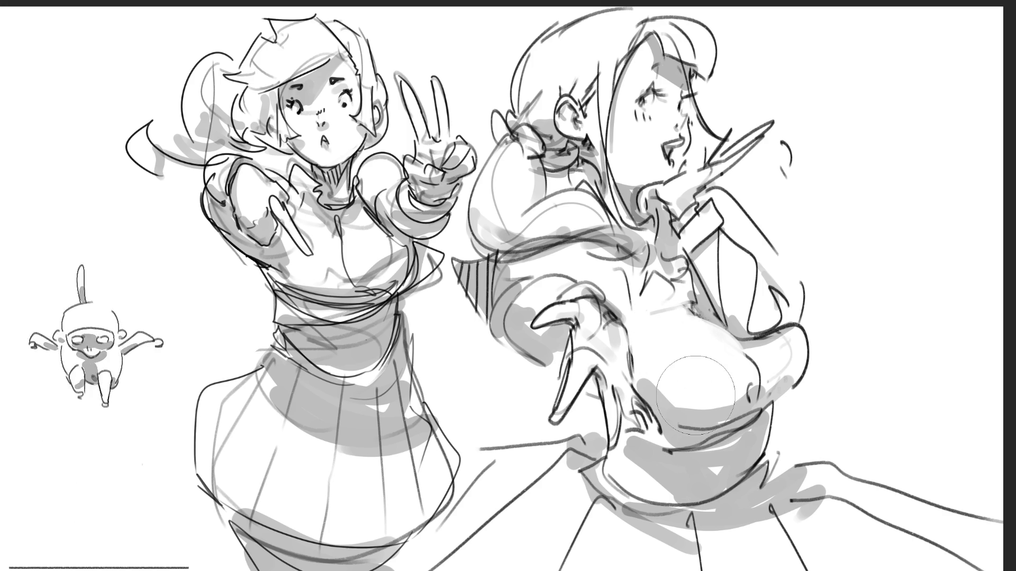
pyautogui.moveTo(614, 248)
pyautogui.mouseDown()
pyautogui.moveTo(613, 276)
pyautogui.moveTo(632, 315)
pyautogui.moveTo(651, 262)
pyautogui.moveTo(687, 302)
pyautogui.moveTo(699, 293)
pyautogui.moveTo(673, 254)
pyautogui.mouseUp()
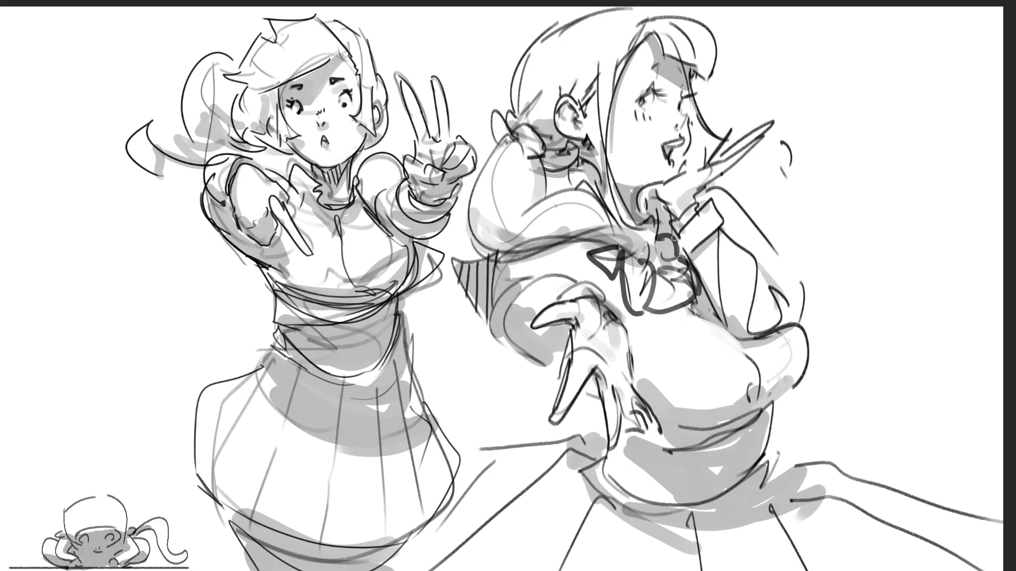
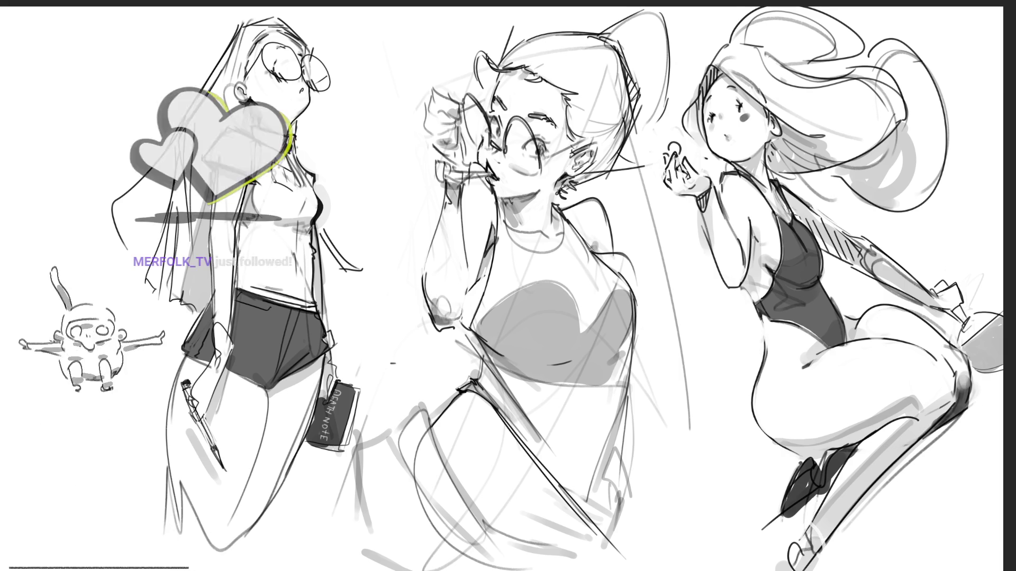
# Outline the right figure's shoe in dark strokes and begin an E beside the left head.
pyautogui.moveTo(815, 523)
pyautogui.mouseDown()
pyautogui.moveTo(826, 559)
pyautogui.moveTo(762, 560)
pyautogui.mouseUp()
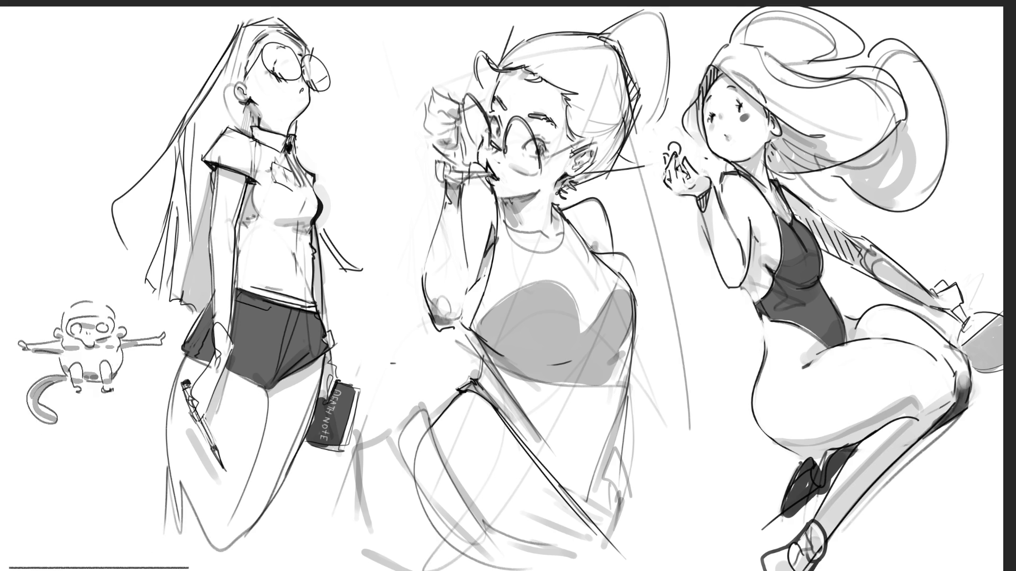
pyautogui.moveTo(350, 42); pyautogui.dragTo(359, 79)
# Letter E, N and D vertically beside the left head, then add trailing dots and a hook.
pyautogui.moveTo(343, 47)
pyautogui.mouseDown()
pyautogui.moveTo(373, 36)
pyautogui.moveTo(378, 57)
pyautogui.mouseUp()
pyautogui.moveTo(360, 79)
pyautogui.mouseDown()
pyautogui.moveTo(385, 71)
pyautogui.moveTo(365, 122)
pyautogui.moveTo(382, 119)
pyautogui.mouseUp()
pyautogui.moveTo(382, 117); pyautogui.dragTo(378, 82)
pyautogui.moveTo(352, 129); pyautogui.dragTo(378, 217)
pyautogui.moveTo(385, 219); pyautogui.dragTo(376, 259)
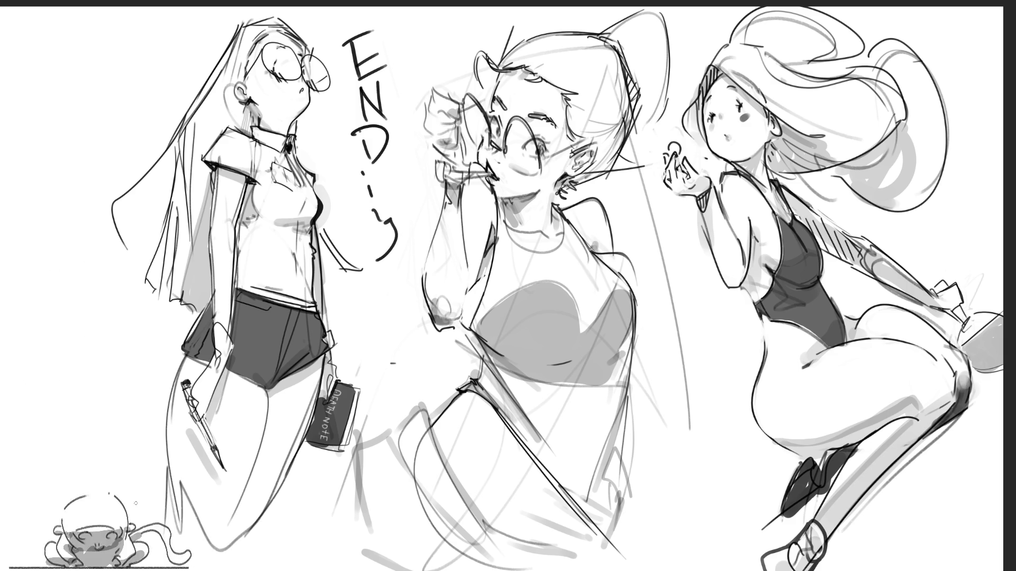